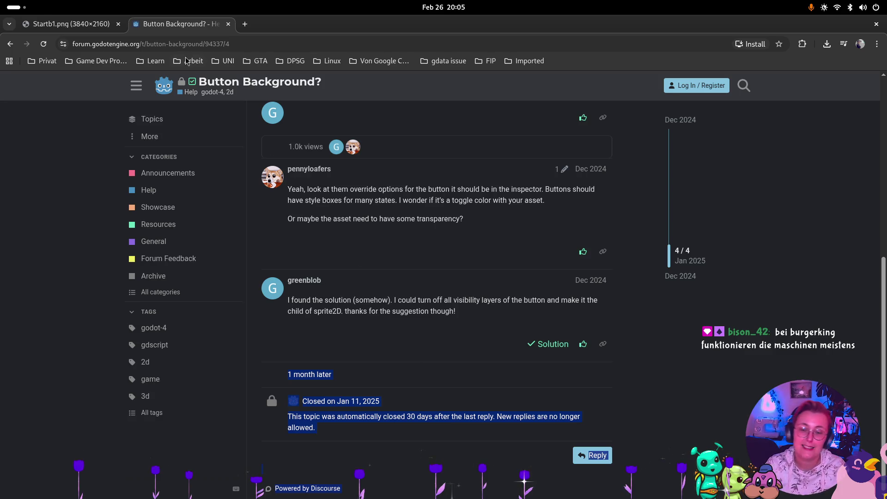
# Leave the forum thread and switch to the Godot editor showing startMenu.tscn.
pyautogui.click(517, 378)
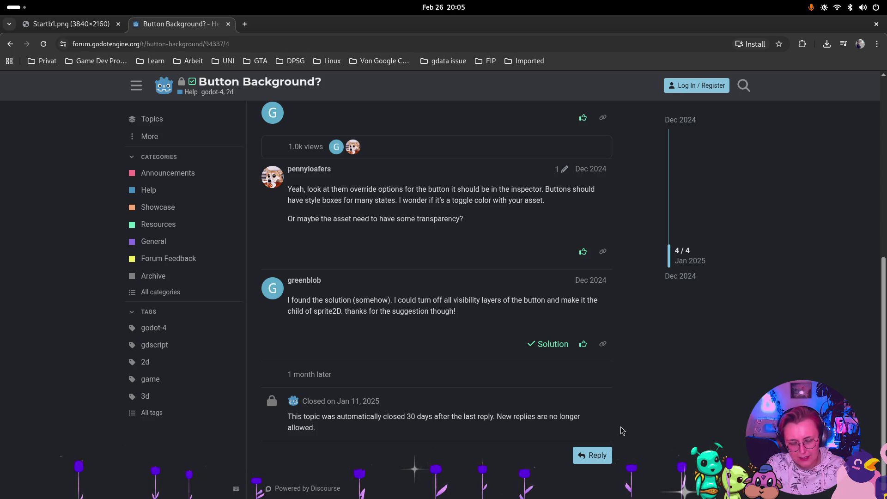
pyautogui.press('super')
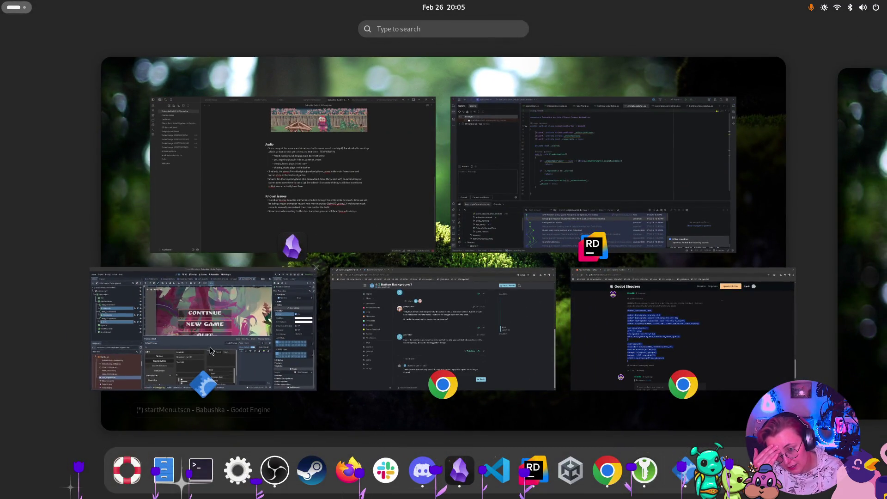
pyautogui.click(250, 351)
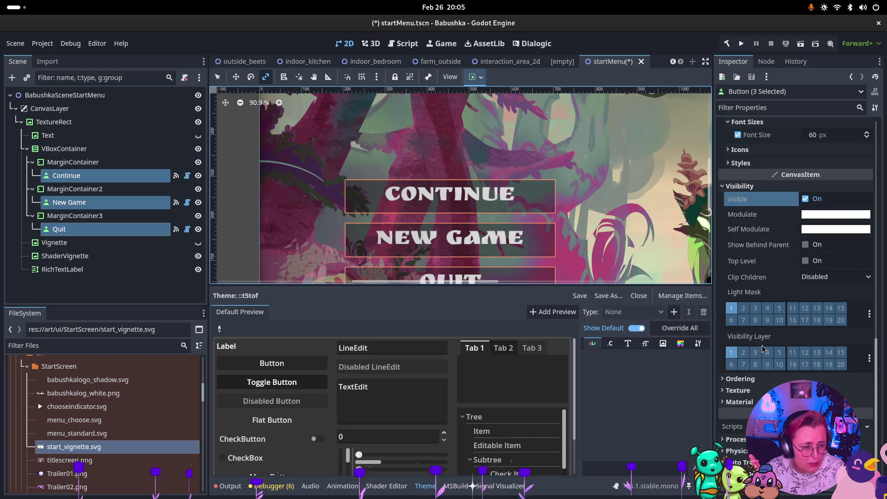
# Select only the Continue button and expand its Theme Overrides colour list.
pyautogui.click(111, 176)
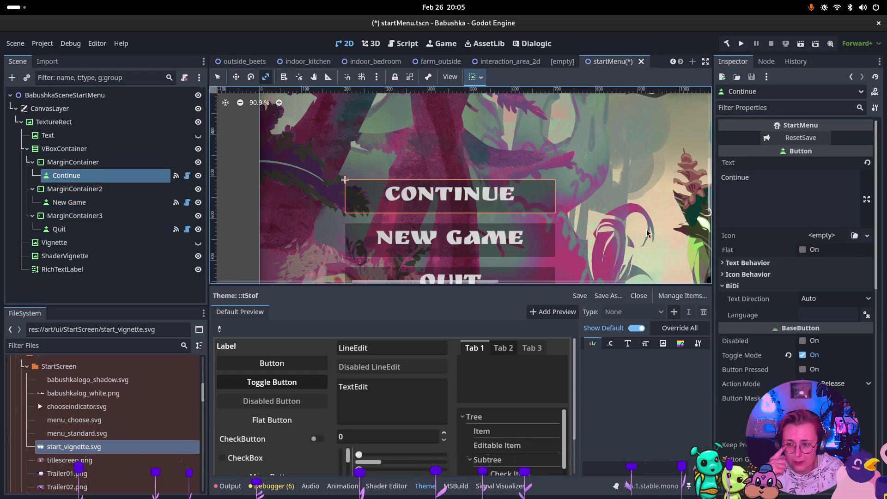
pyautogui.scroll(-3, 806, 305)
pyautogui.scroll(-2, 807, 305)
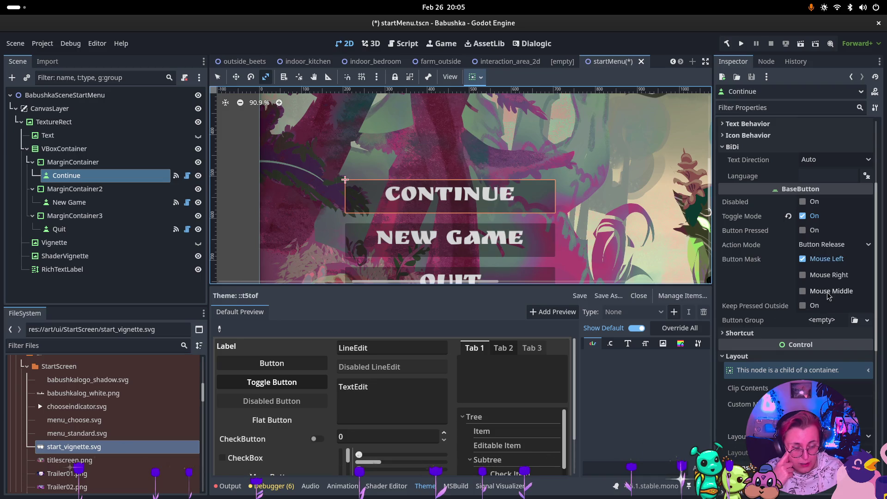
pyautogui.scroll(-3, 829, 296)
pyautogui.scroll(-3, 771, 387)
pyautogui.click(741, 352)
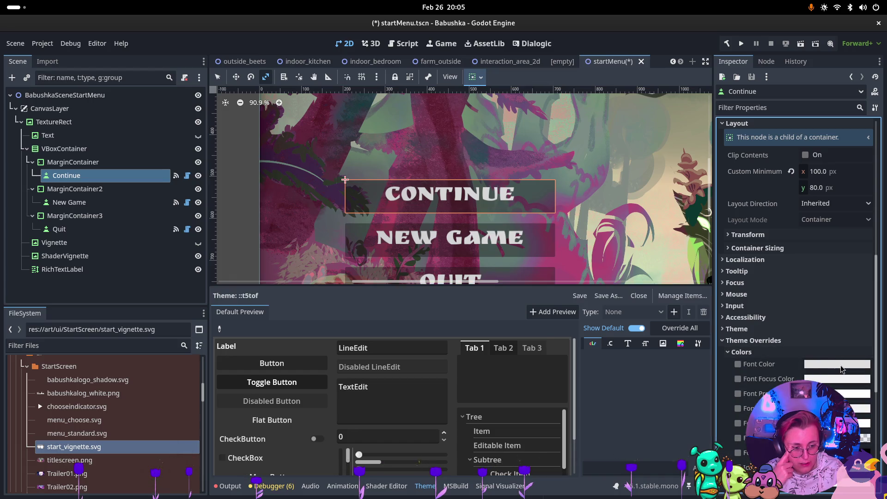
# Enable Icon Normal Color as transparent white ffffff00, then revert that override.
pyautogui.scroll(-1, 841, 365)
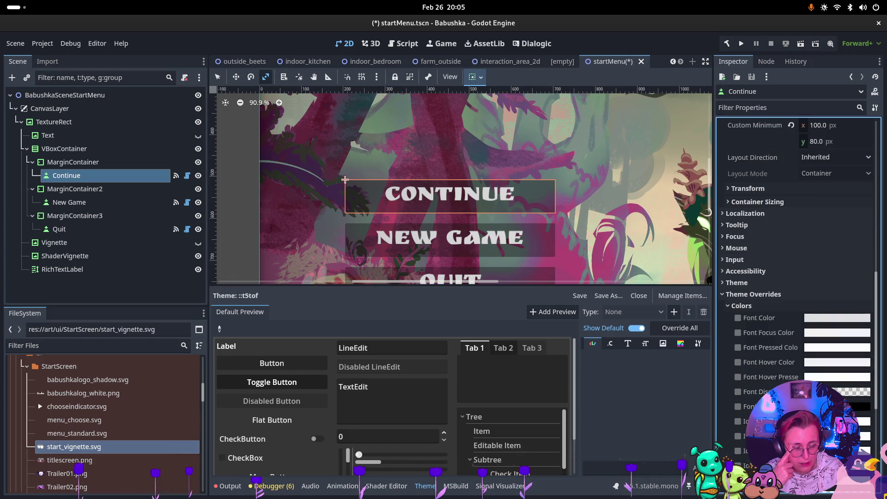
pyautogui.click(838, 421)
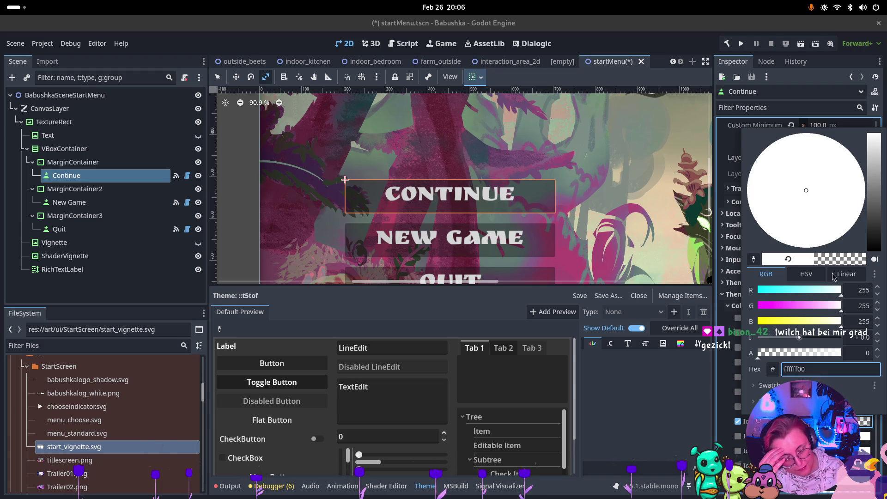
pyautogui.click(724, 314)
pyautogui.click(864, 421)
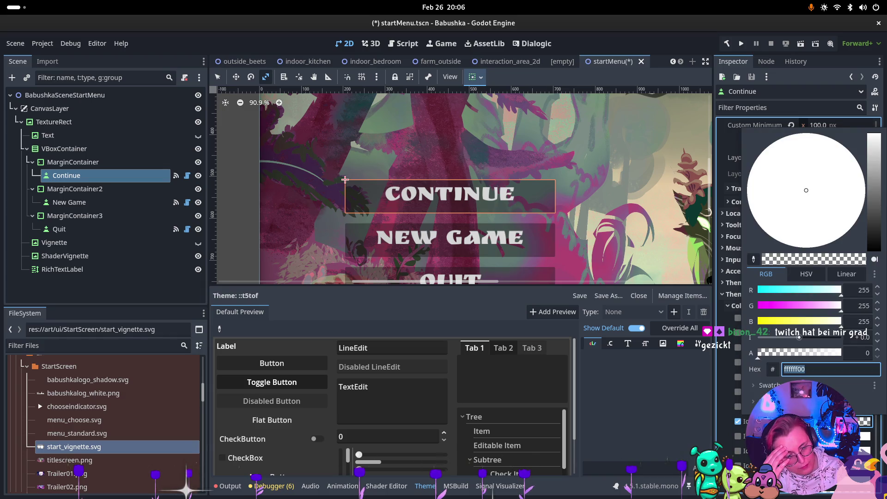
pyautogui.press('Escape')
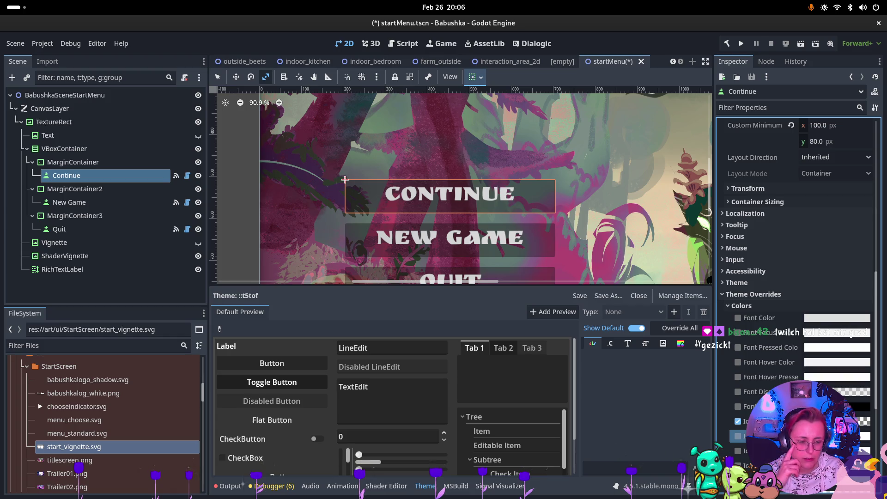
pyautogui.scroll(-5, 795, 278)
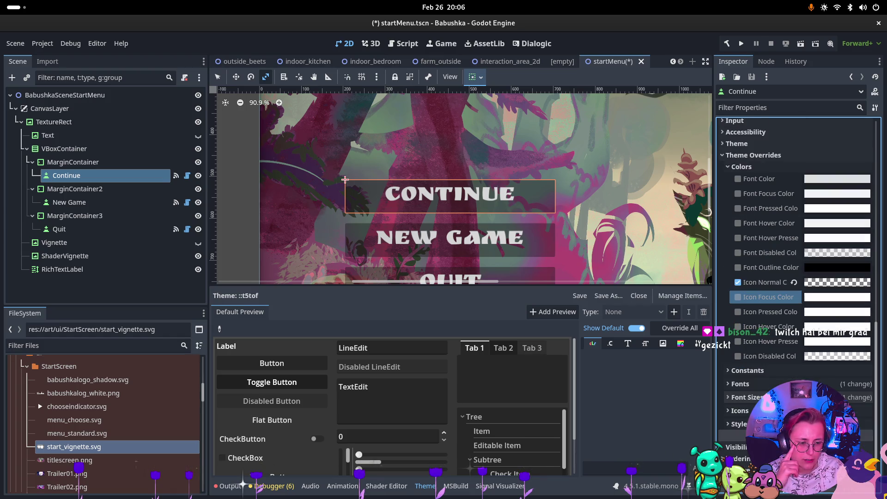
pyautogui.click(794, 283)
# Browse Continue's constant, theme and colour override sections in the Inspector.
pyautogui.click(758, 371)
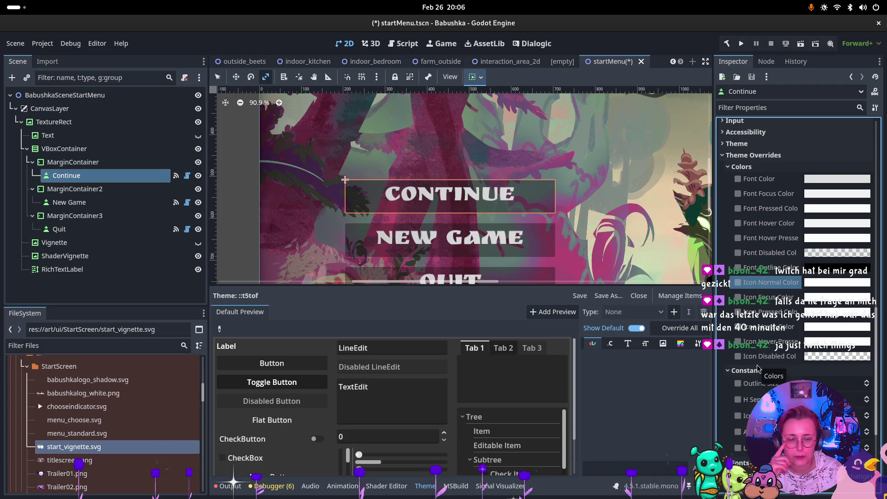
pyautogui.click(754, 155)
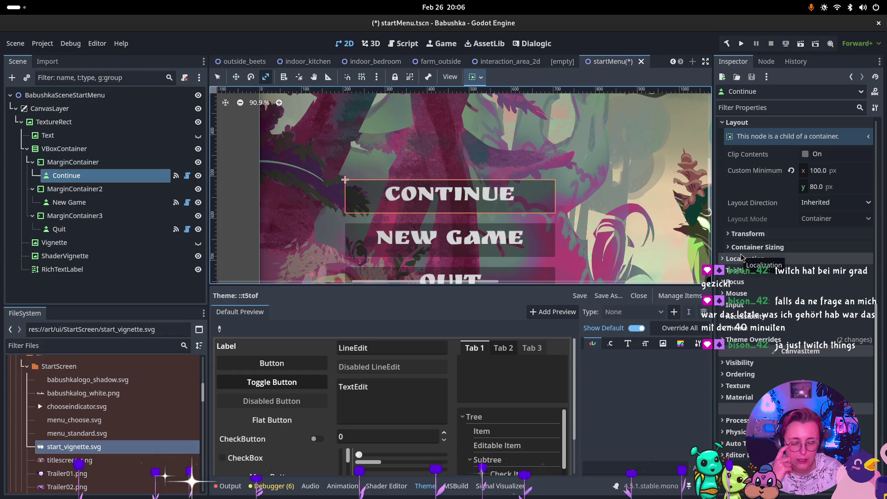
pyautogui.click(780, 329)
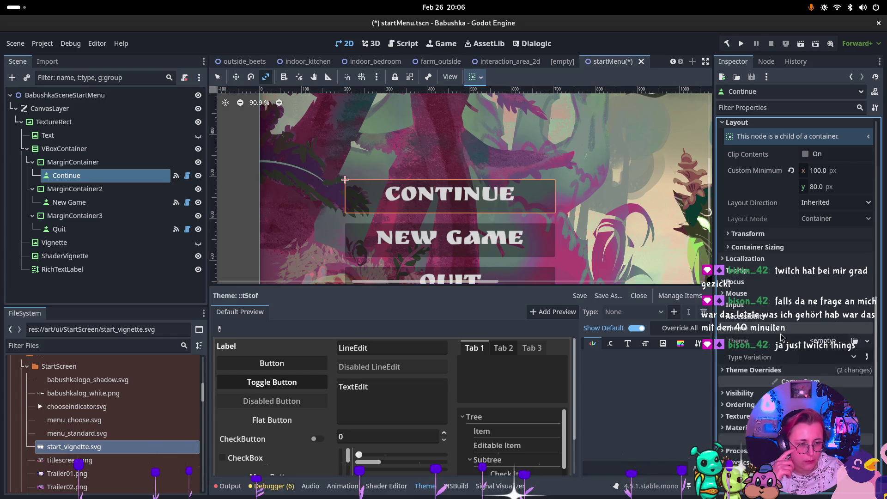
pyautogui.click(780, 329)
pyautogui.click(758, 341)
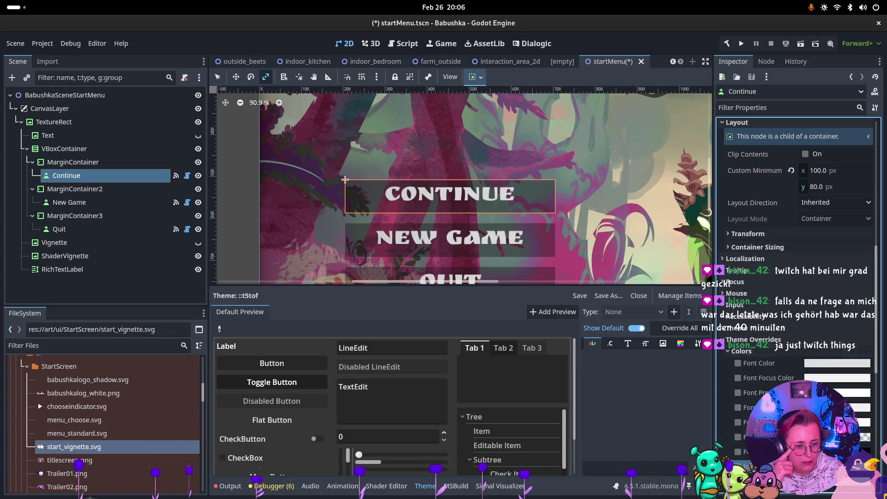
# Collapse Colors, expand Icons and Styles, and inspect the Normal StyleBoxFlat.
pyautogui.scroll(-4, 771, 373)
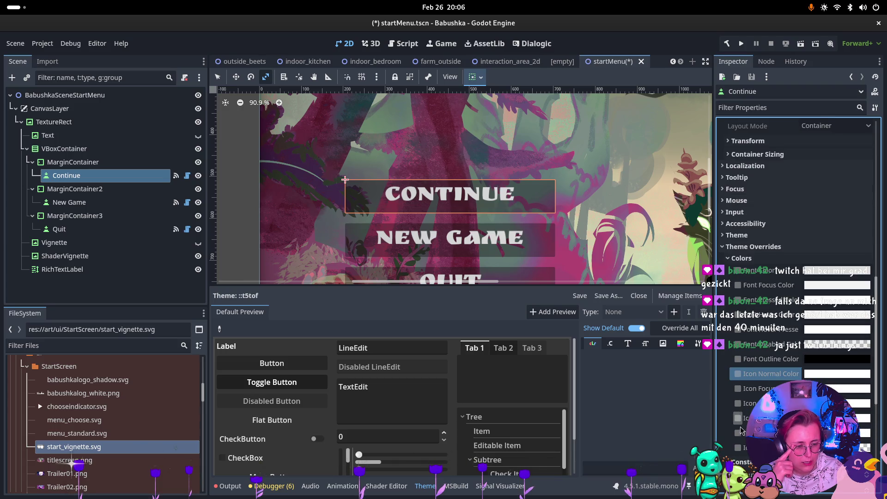
pyautogui.scroll(-2, 766, 389)
pyautogui.scroll(-2, 786, 327)
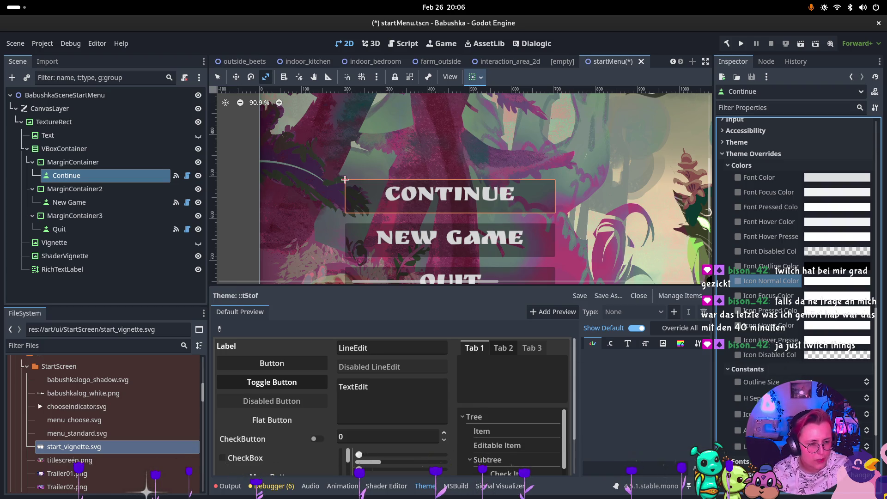
pyautogui.click(740, 165)
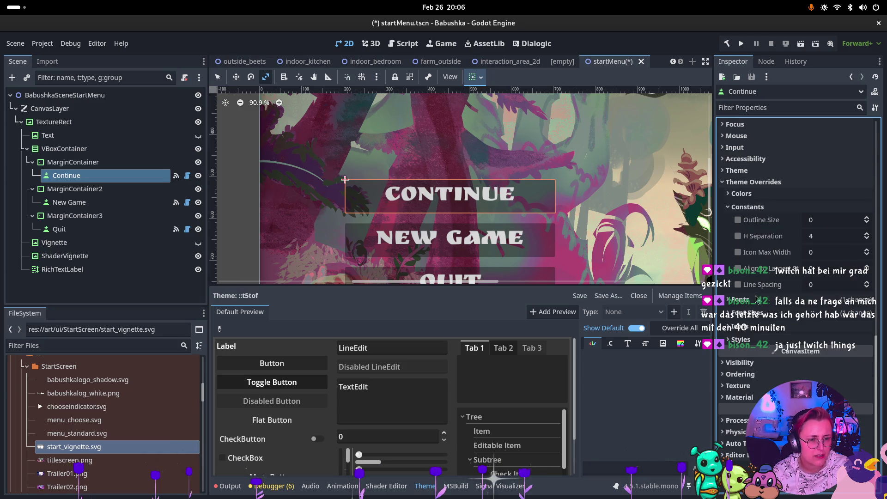
pyautogui.click(764, 329)
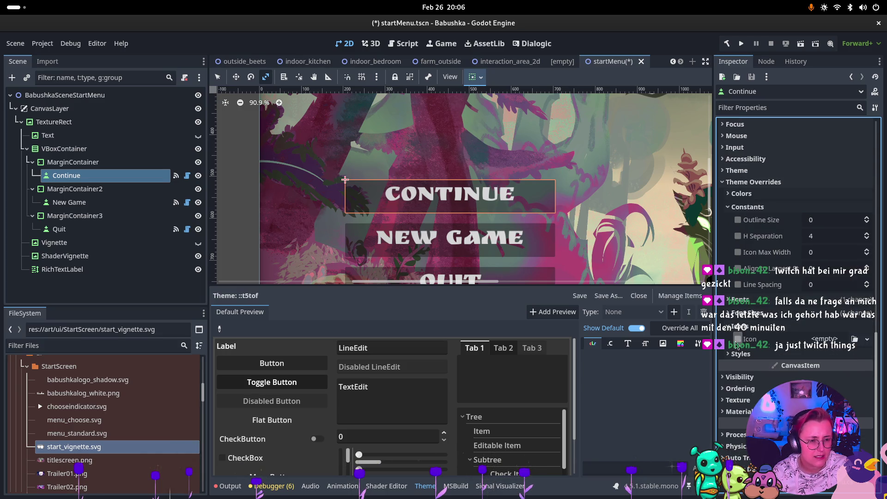
pyautogui.click(766, 354)
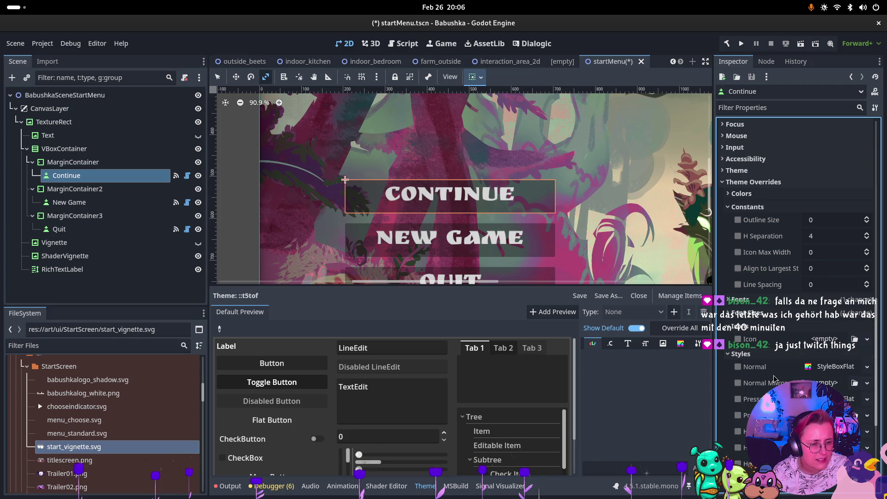
pyautogui.click(831, 369)
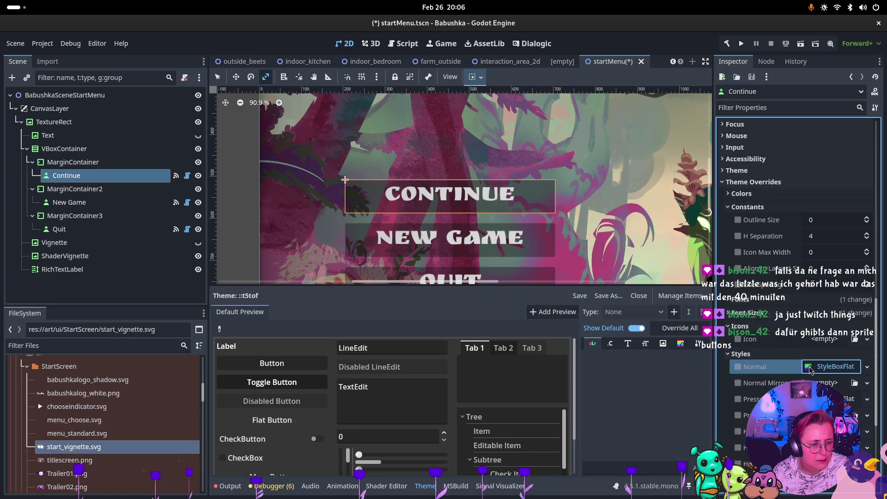
# Replace the Continue button's Normal style with a New StyleBoxEmpty.
pyautogui.scroll(-3, 795, 277)
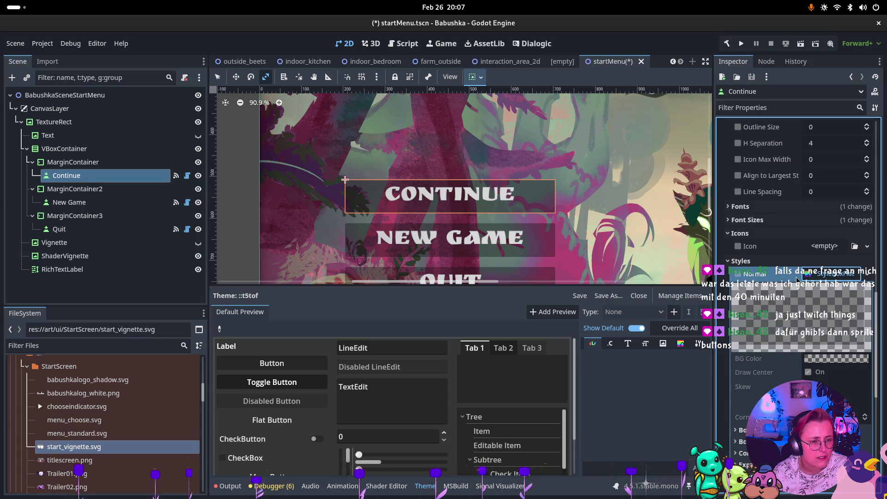
pyautogui.click(739, 273)
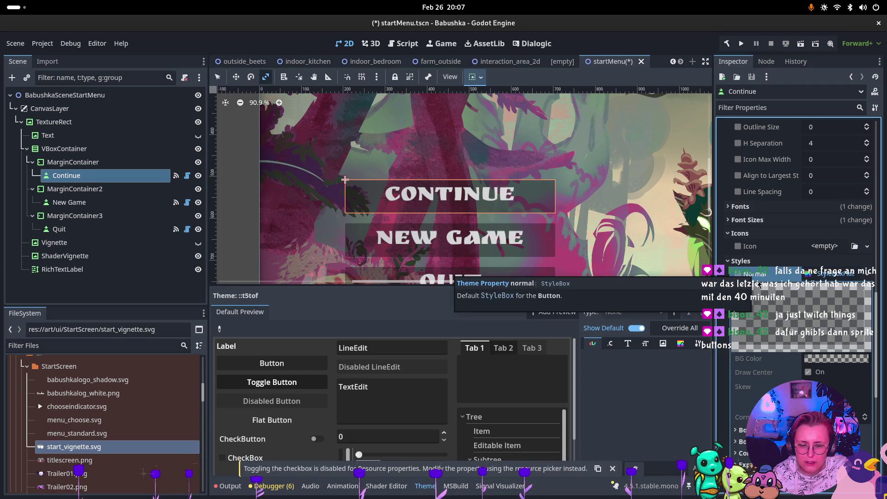
pyautogui.click(813, 275)
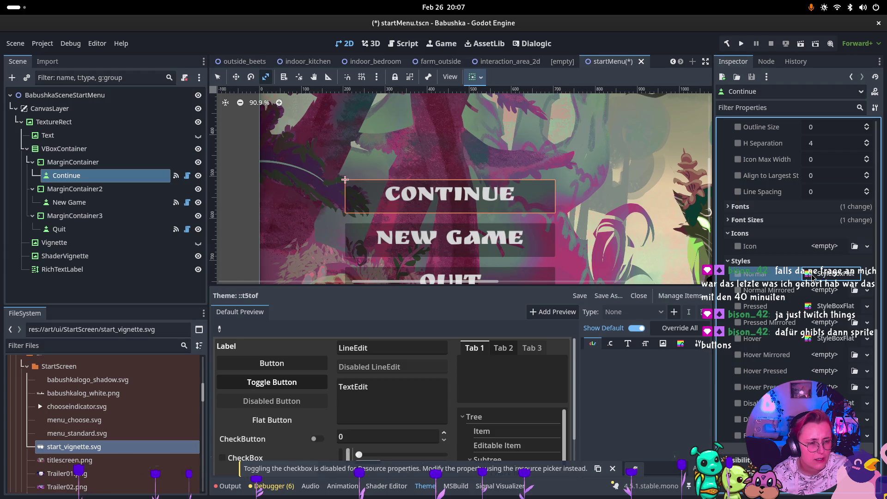
pyautogui.click(812, 276)
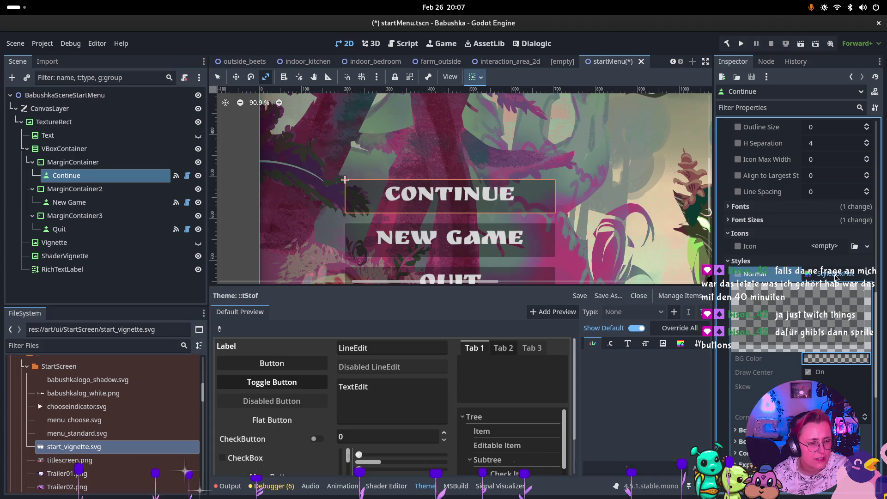
pyautogui.click(867, 274)
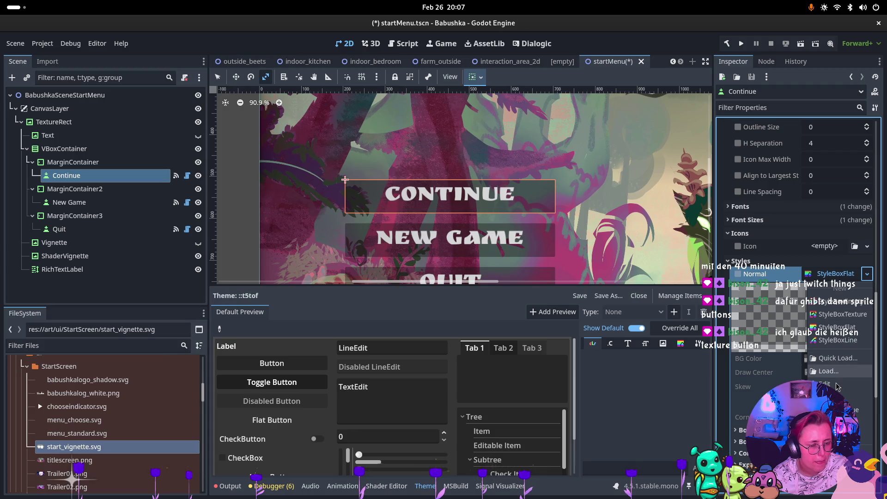
pyautogui.click(745, 373)
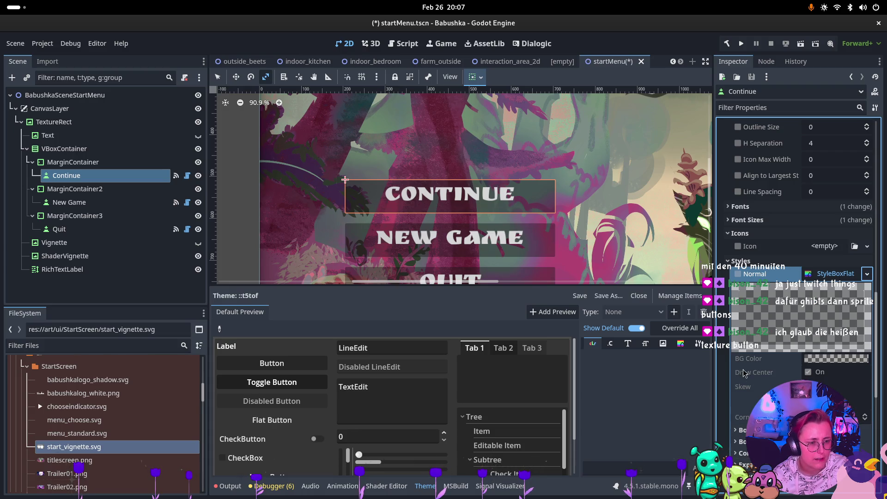
pyautogui.click(867, 274)
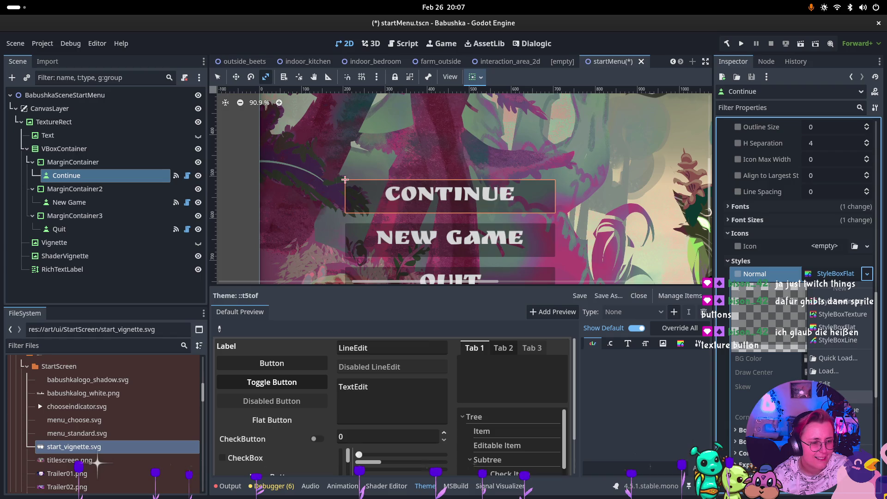
pyautogui.click(839, 300)
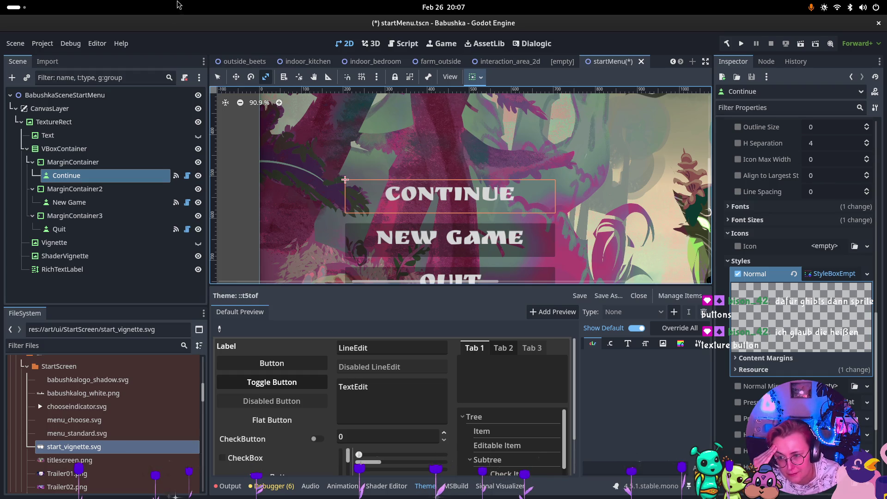
pyautogui.click(69, 202)
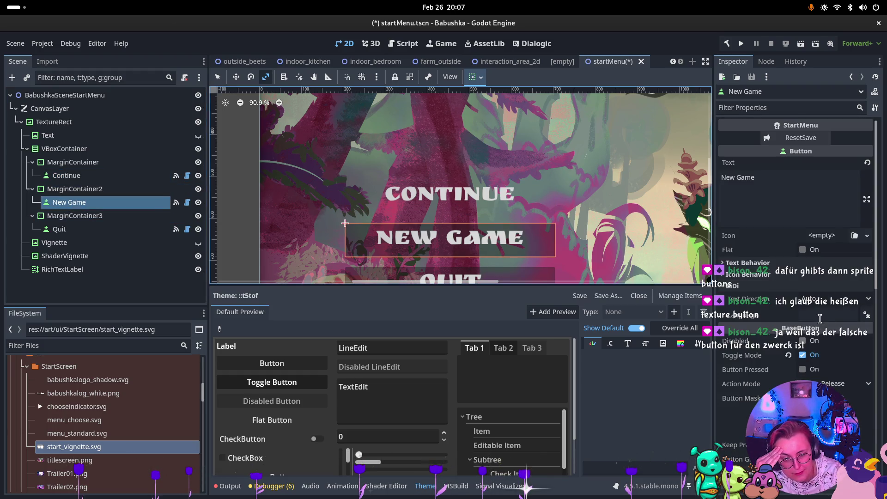
# Select the New Game button alone and expand its Theme Overrides Styles section.
pyautogui.scroll(-3, 821, 322)
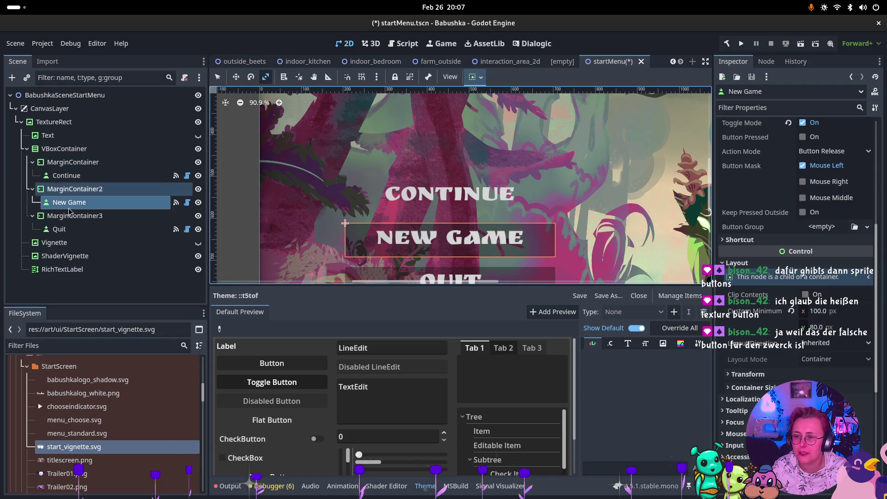
pyautogui.keyDown('shift'); pyautogui.click(60, 229); pyautogui.keyUp('shift')
pyautogui.click(69, 202)
pyautogui.keyDown('ctrl'); pyautogui.click(59, 229); pyautogui.keyUp('ctrl')
pyautogui.scroll(-5, 814, 354)
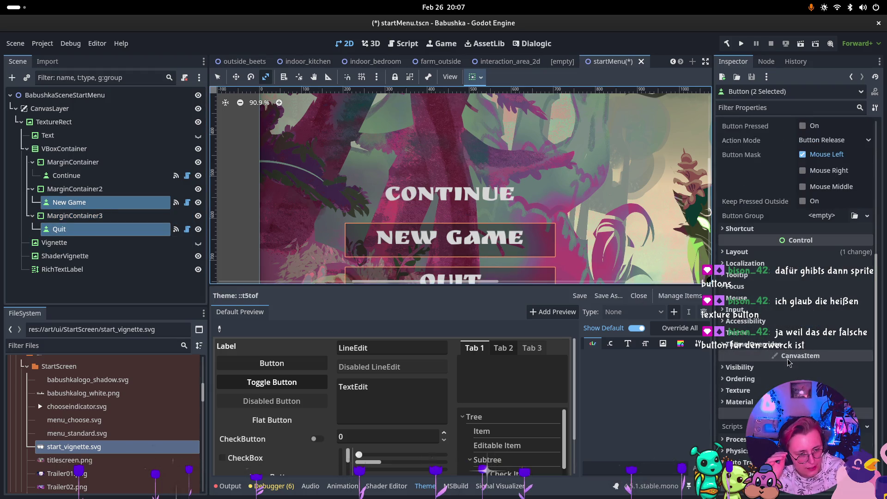
pyautogui.click(764, 346)
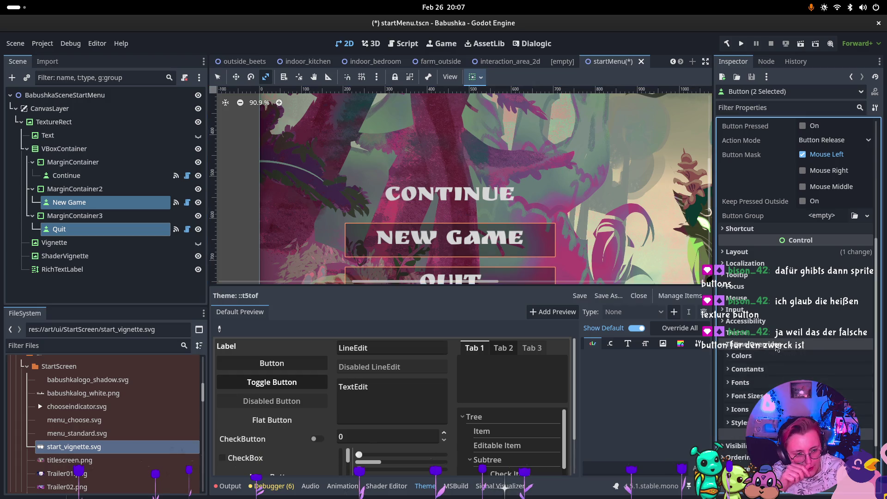
pyautogui.click(740, 422)
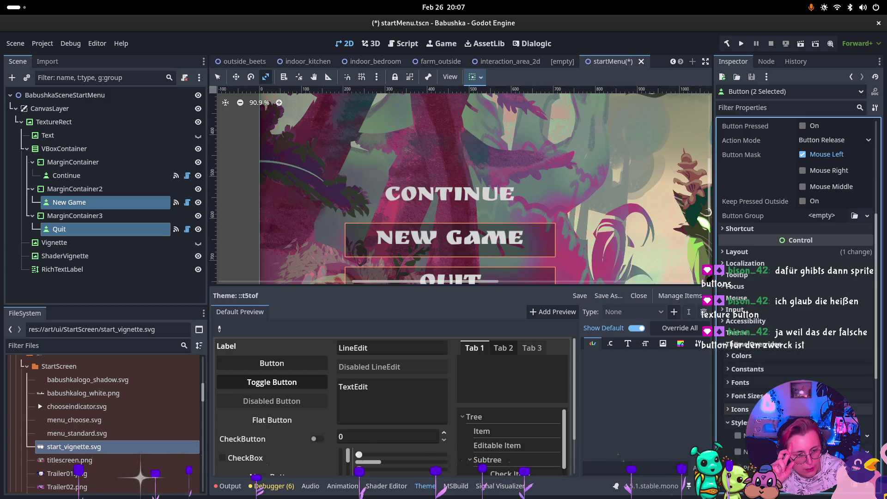
pyautogui.scroll(-2, 798, 375)
pyautogui.click(117, 202)
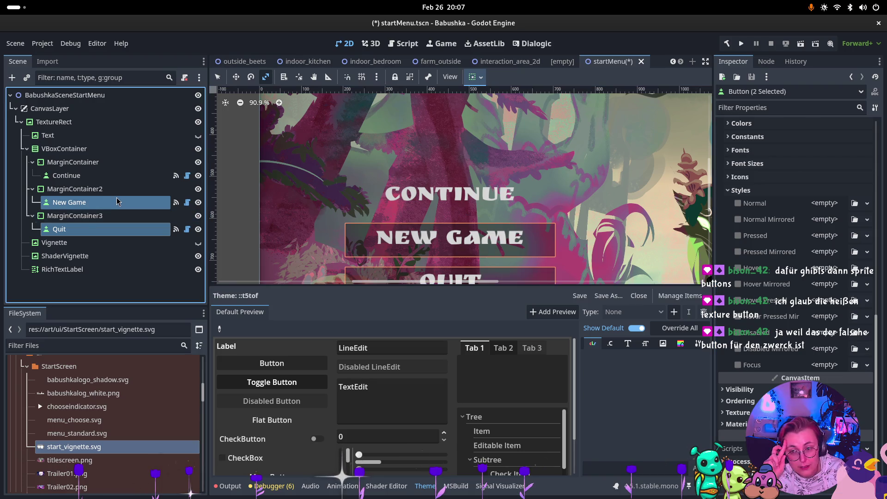
pyautogui.scroll(-5, 741, 323)
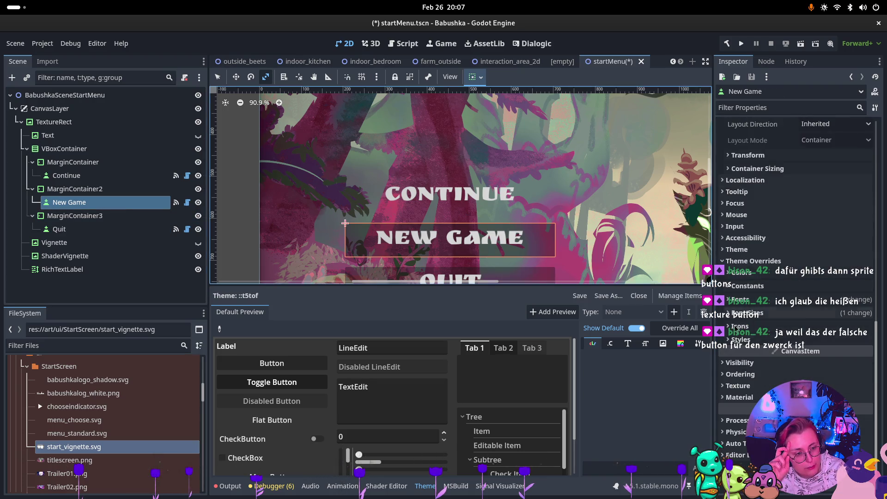
pyautogui.click(744, 339)
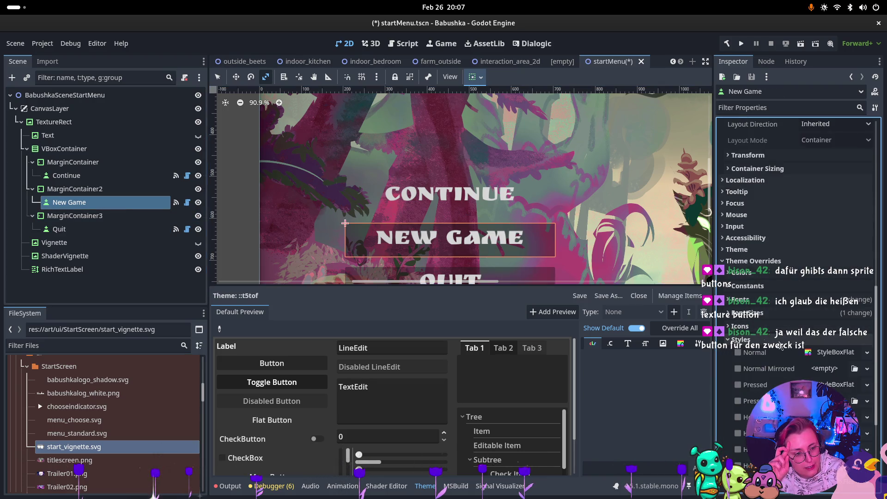
# Assign New StyleBoxEmpty to New Game's Normal, Pressed, Hover, Disabled and Focus styles.
pyautogui.click(867, 355)
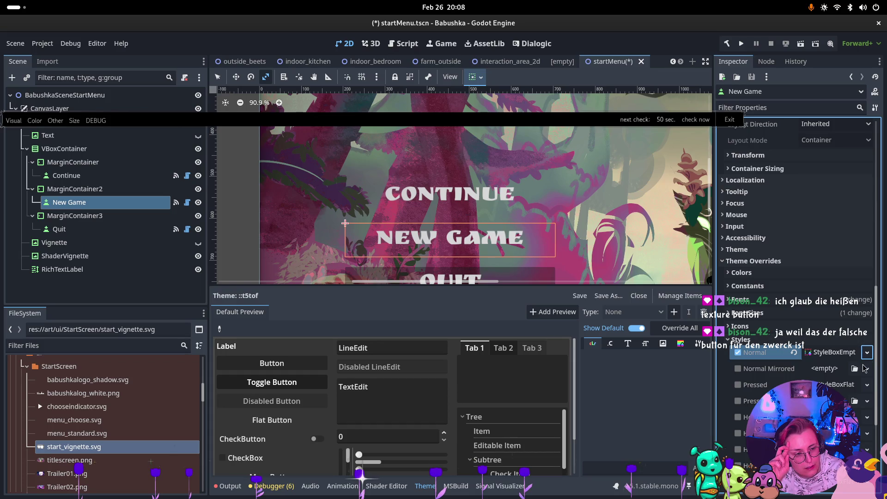
pyautogui.click(868, 353)
pyautogui.click(842, 341)
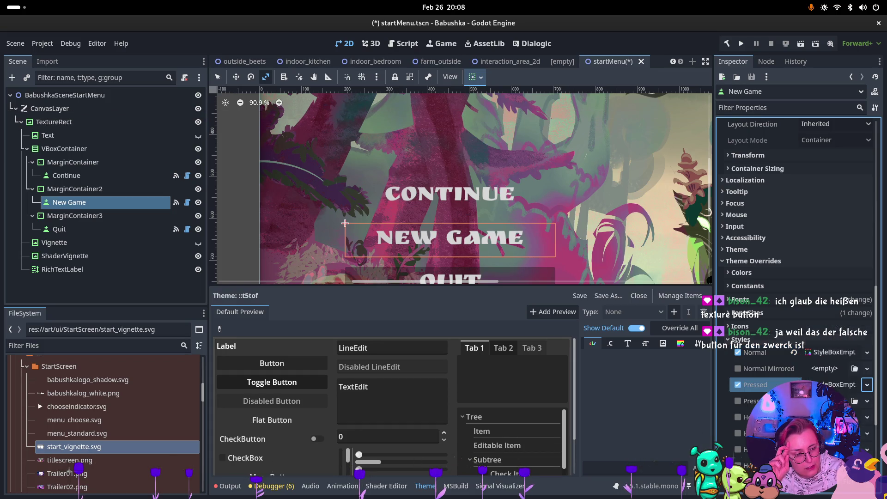
pyautogui.click(869, 419)
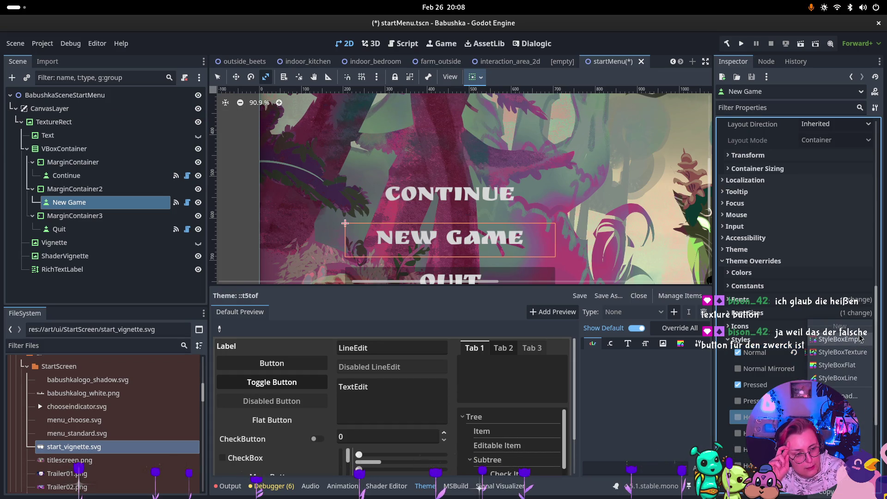
pyautogui.click(850, 341)
pyautogui.scroll(-5, 860, 444)
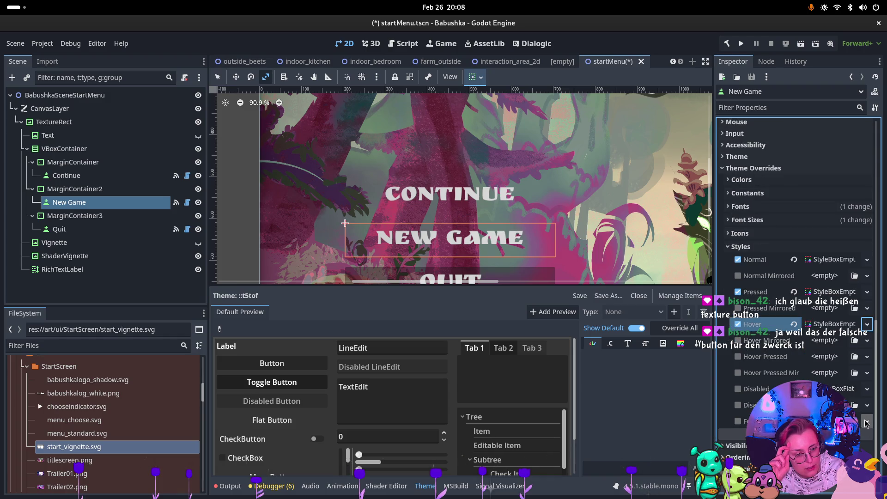
pyautogui.click(868, 389)
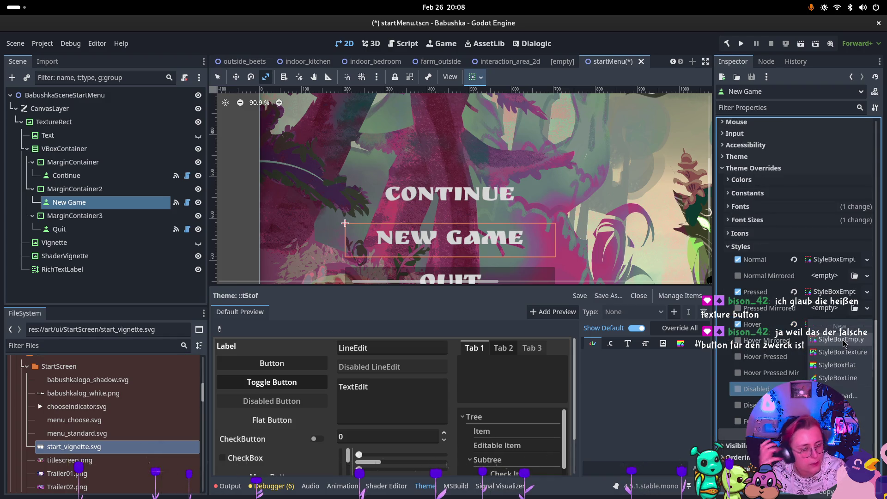
pyautogui.click(843, 341)
pyautogui.click(867, 421)
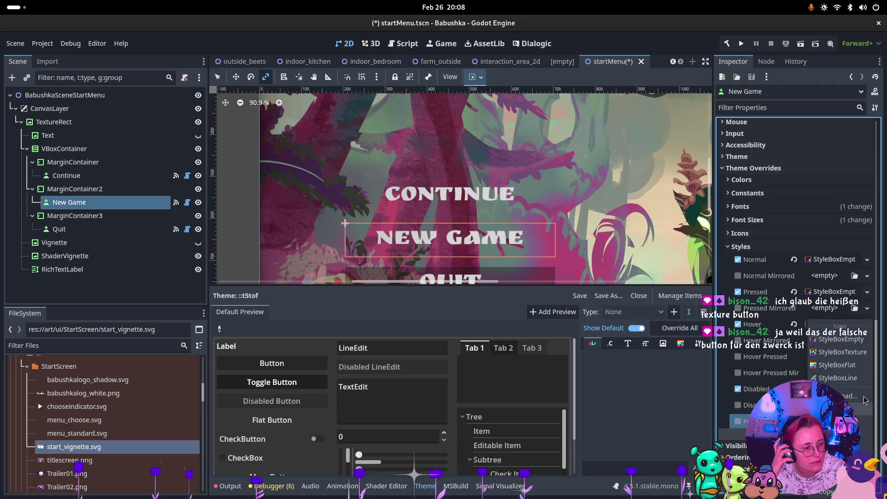
pyautogui.click(827, 340)
pyautogui.click(129, 229)
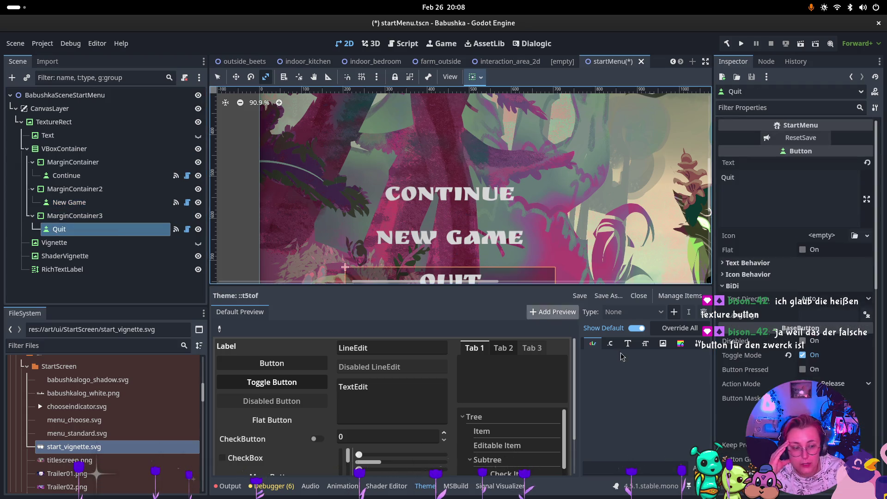
# Give the Quit button empty style boxes for its Normal and Pressed states.
pyautogui.scroll(3, 803, 370)
pyautogui.scroll(-3, 803, 370)
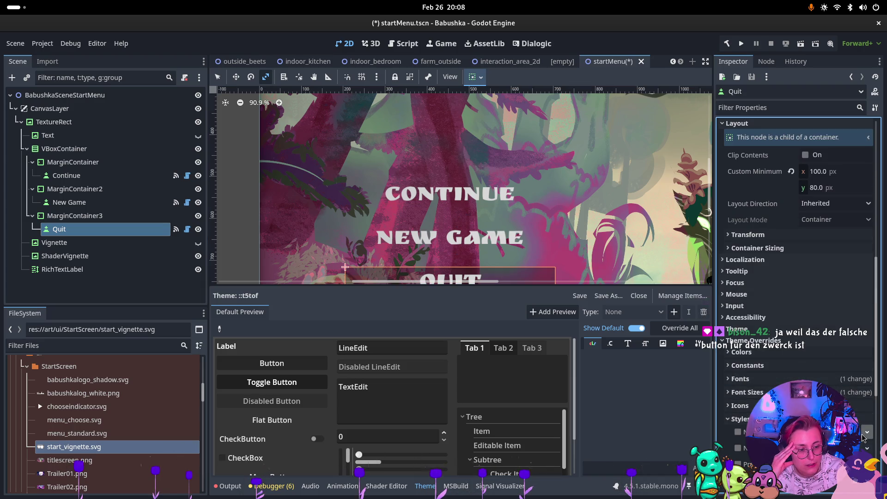
pyautogui.click(869, 431)
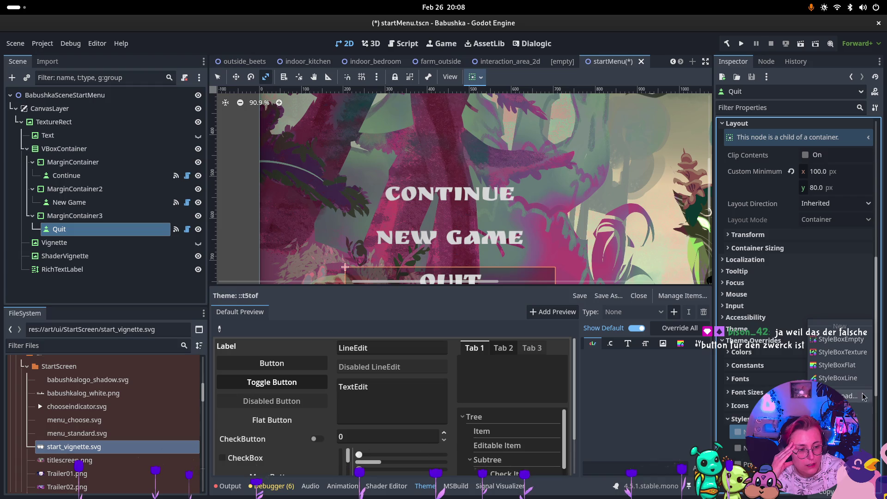
pyautogui.click(859, 340)
pyautogui.scroll(-3, 865, 338)
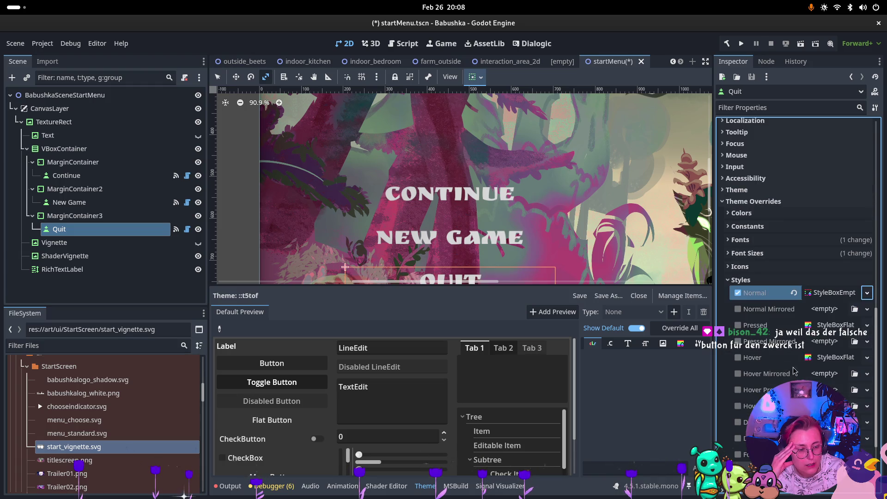
pyautogui.click(868, 326)
pyautogui.click(842, 339)
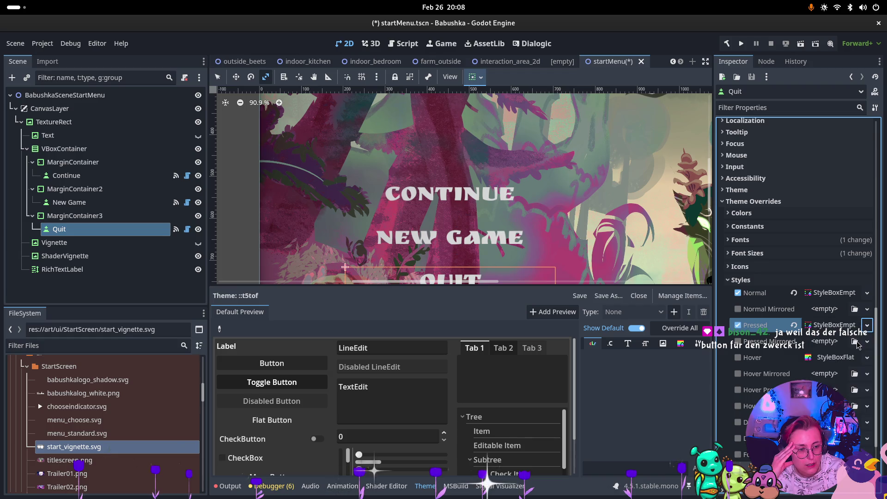
# Give Quit's Hover, Disabled and Focus states empty style boxes too.
pyautogui.click(867, 357)
pyautogui.click(842, 340)
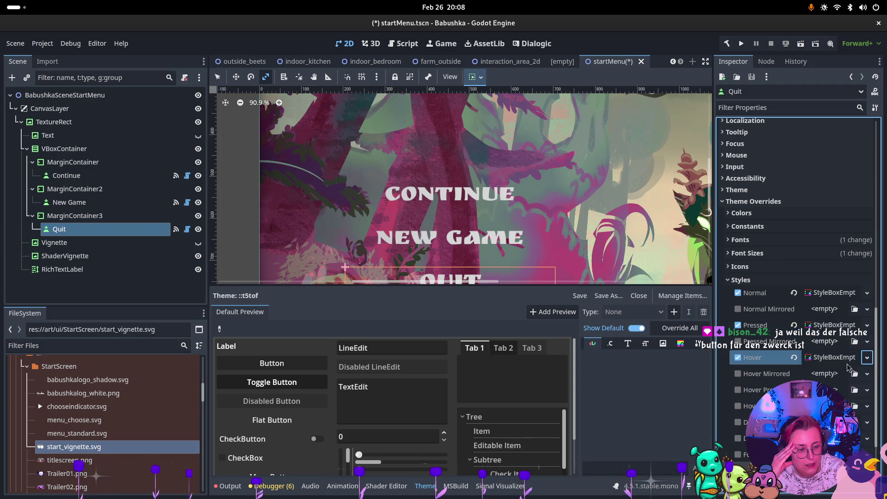
pyautogui.click(867, 423)
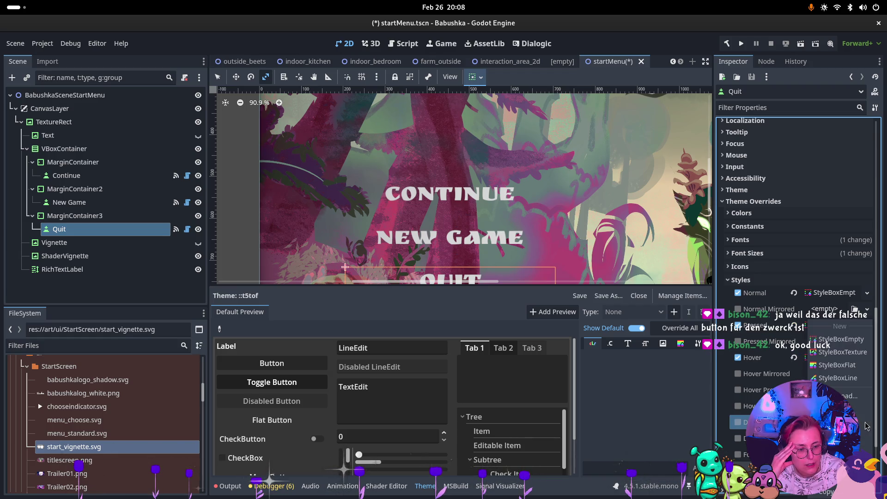
pyautogui.click(842, 340)
pyautogui.click(867, 455)
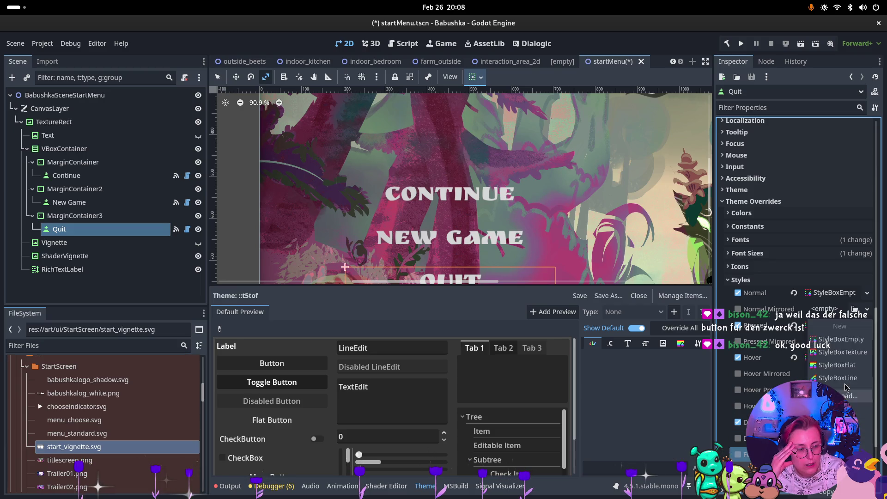
pyautogui.click(841, 341)
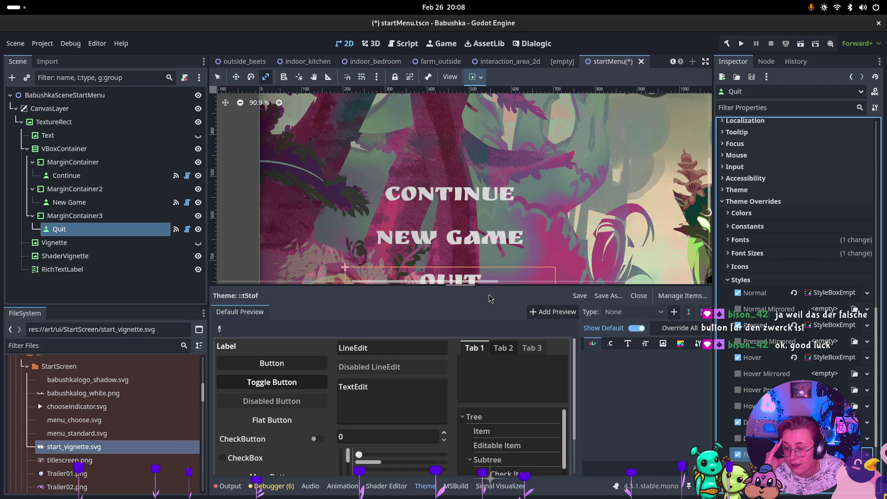
# Select Continue and assign New StyleBoxEmpty to its Pressed, Hover, Disabled and Focus styles.
pyautogui.click(115, 175)
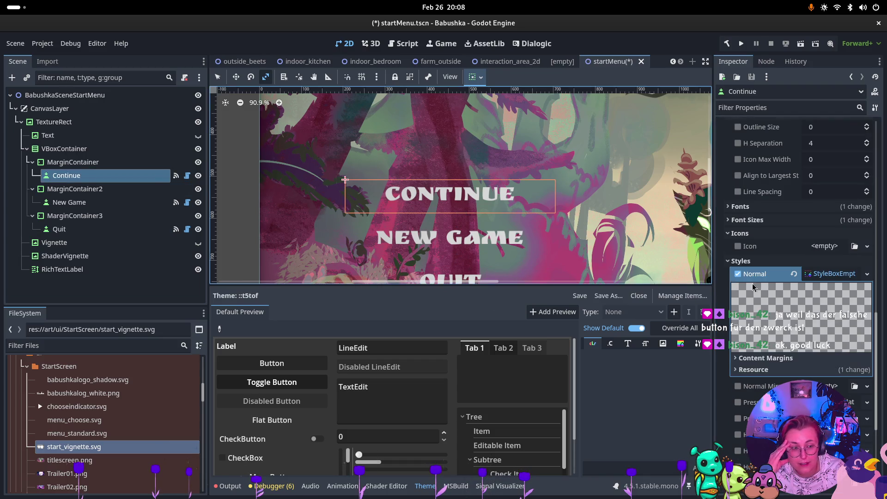
pyautogui.scroll(-2, 857, 392)
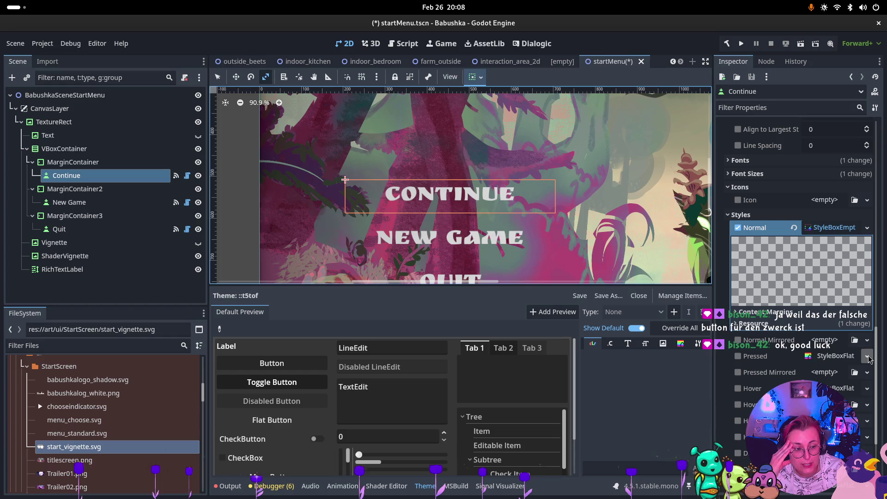
pyautogui.click(867, 356)
pyautogui.click(850, 340)
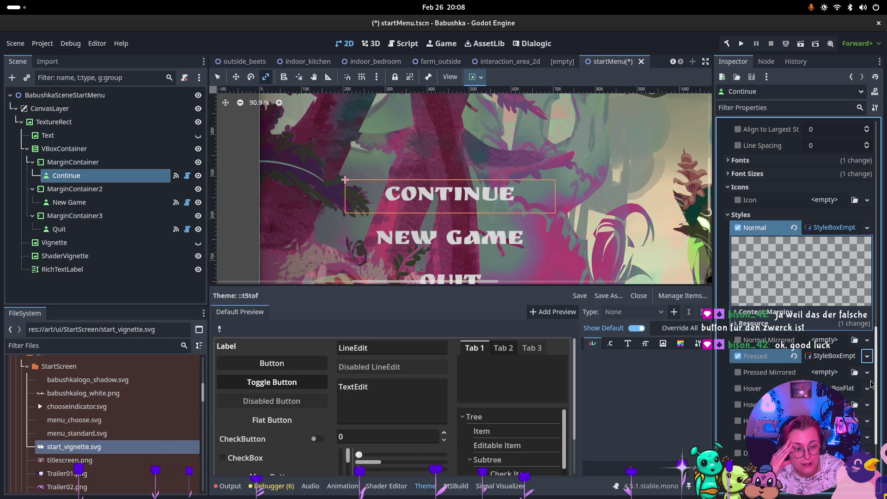
pyautogui.click(867, 388)
pyautogui.click(841, 339)
pyautogui.scroll(-2, 865, 412)
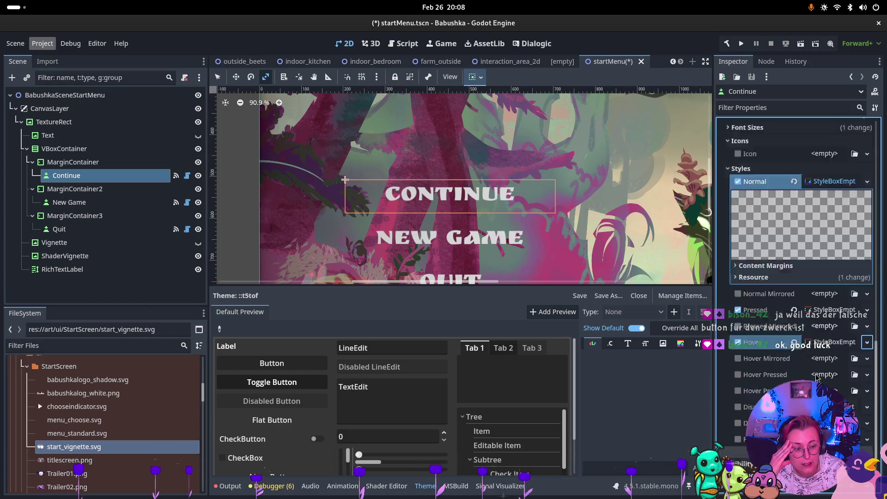
pyautogui.click(866, 408)
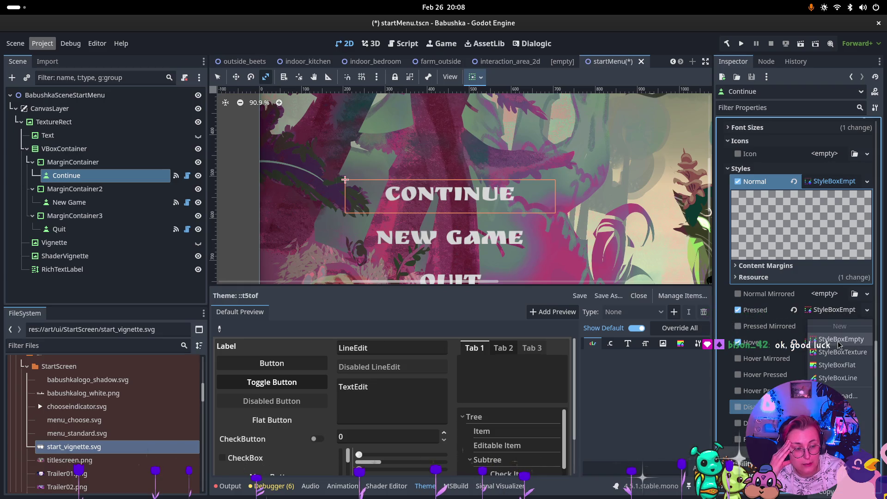
pyautogui.click(841, 331)
pyautogui.click(867, 441)
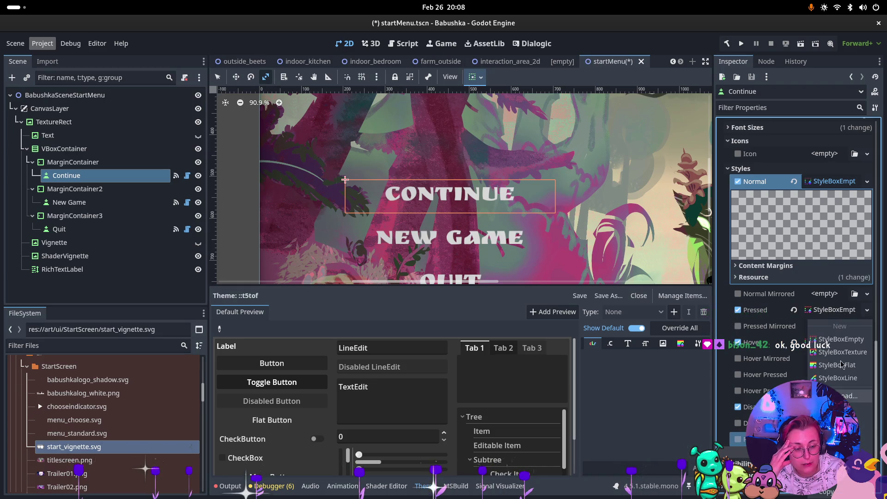
pyautogui.click(841, 329)
pyautogui.scroll(-2, 647, 273)
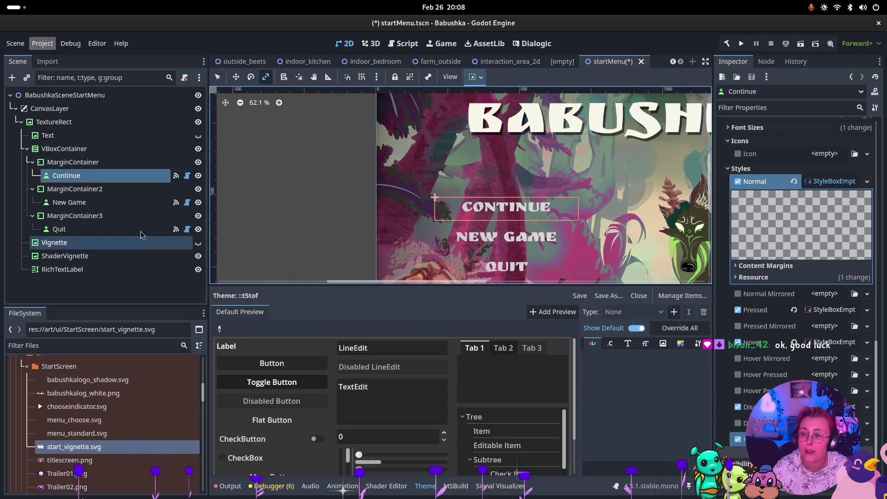
# Select all three menu buttons and enable an Outline Size constant override of 5.
pyautogui.click(91, 203)
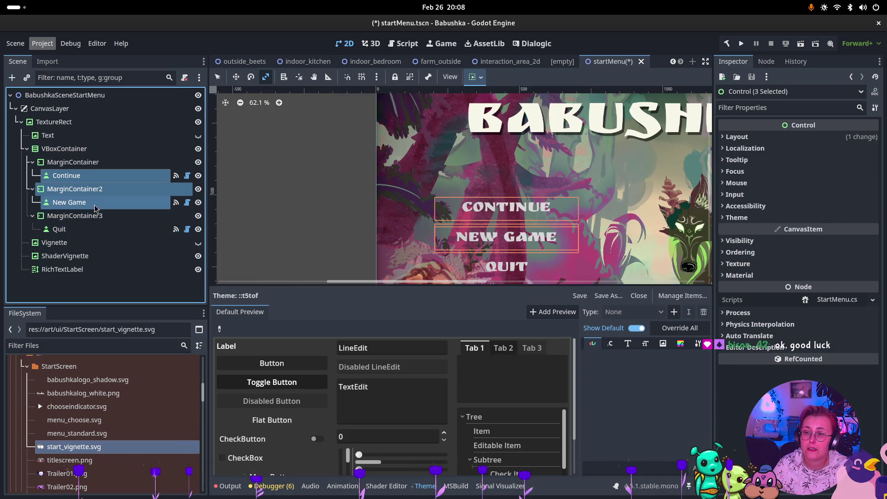
pyautogui.keyDown('ctrl'); pyautogui.click(60, 230); pyautogui.keyUp('ctrl')
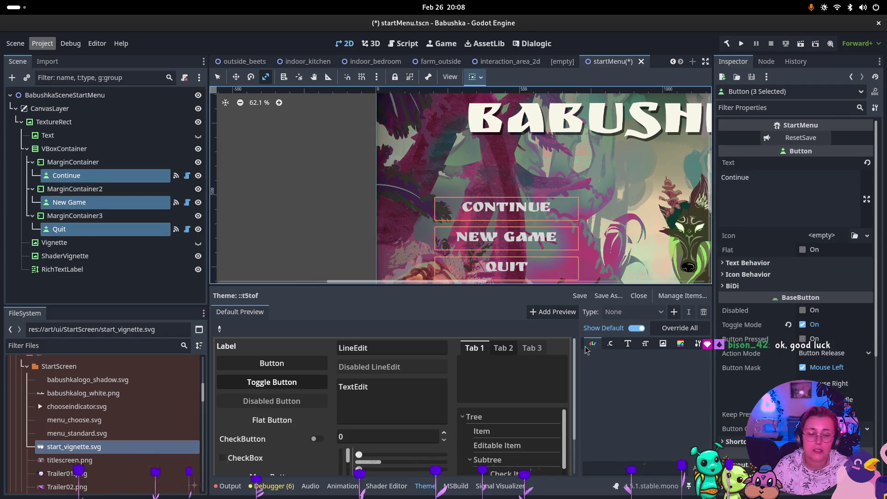
pyautogui.scroll(-5, 780, 341)
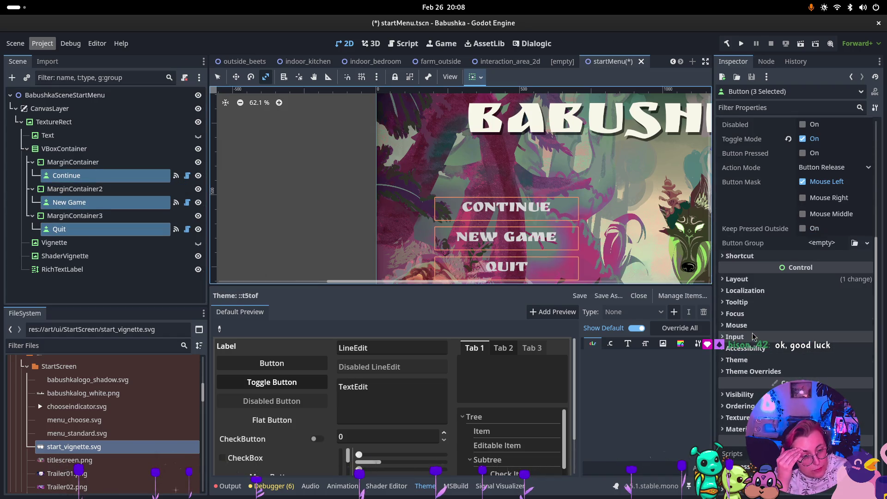
pyautogui.click(752, 371)
pyautogui.scroll(-1, 751, 375)
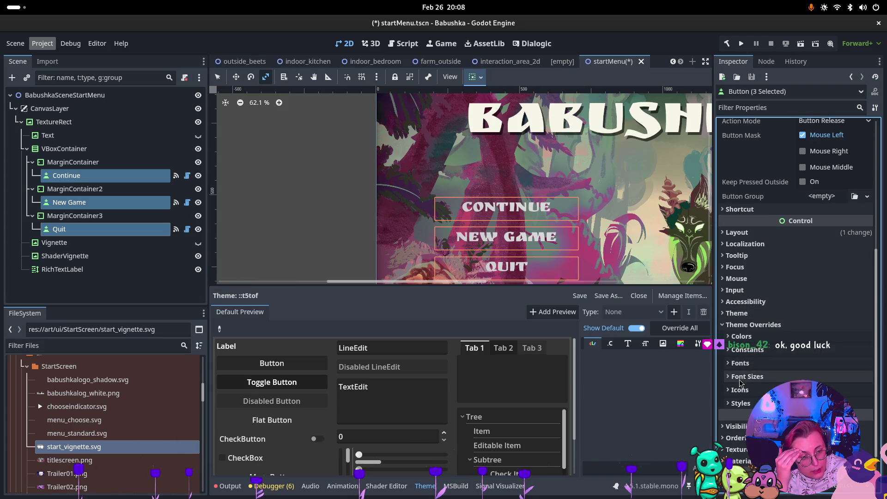
pyautogui.click(746, 353)
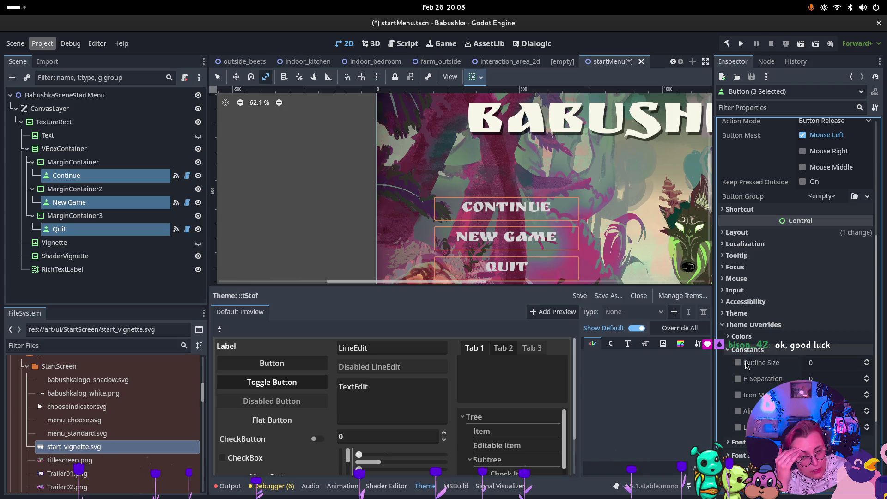
pyautogui.click(740, 363)
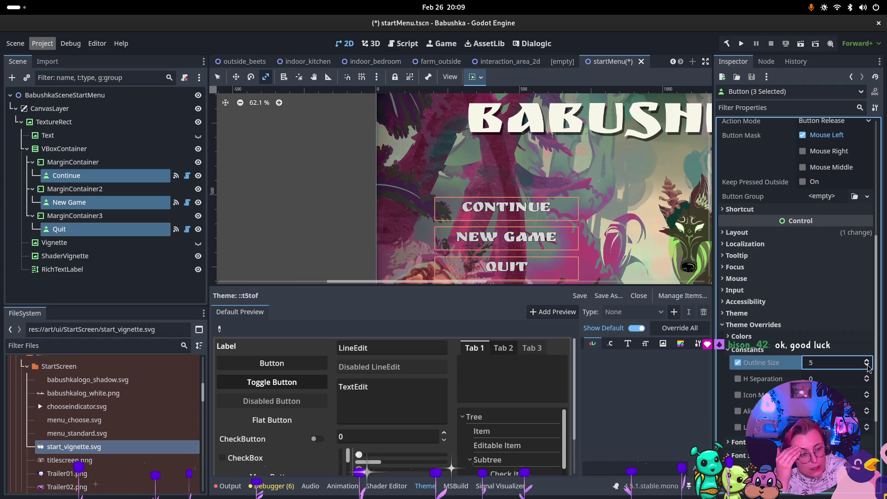
pyautogui.click(740, 337)
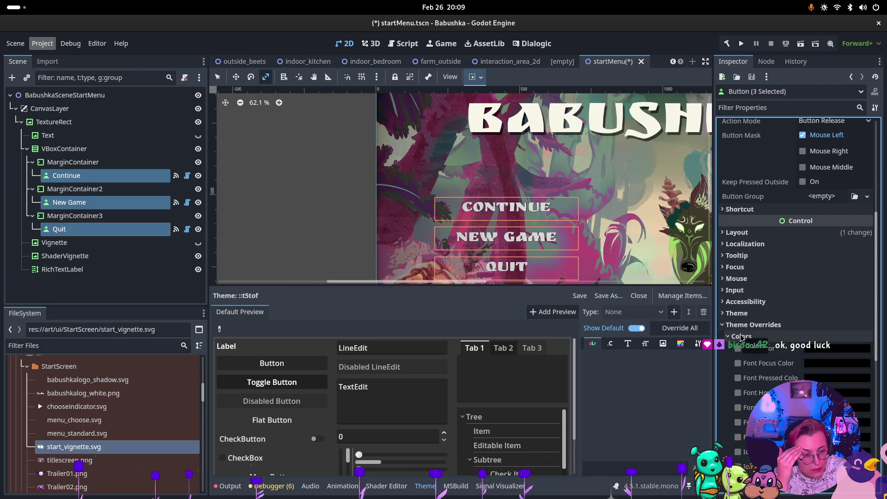
# Enable the Font Color override with a near-white colour on the three buttons.
pyautogui.scroll(-3, 777, 372)
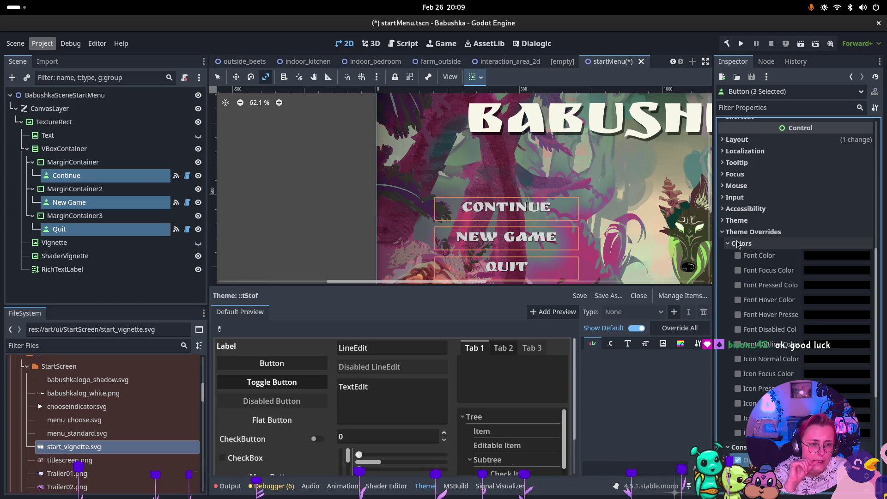
pyautogui.click(767, 255)
pyautogui.click(839, 256)
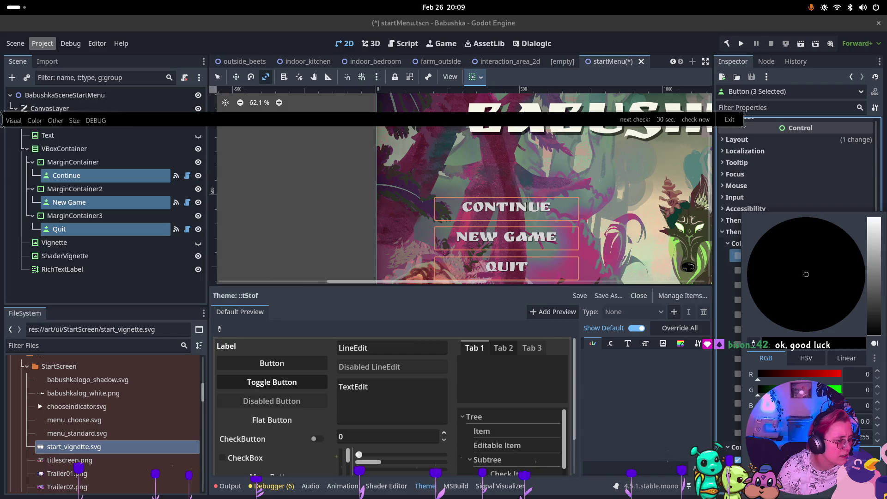
pyautogui.press('Escape')
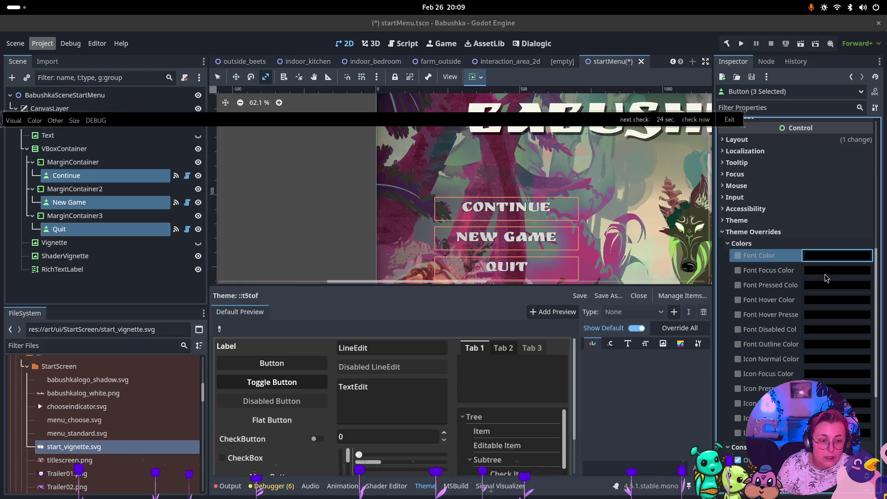
pyautogui.click(825, 259)
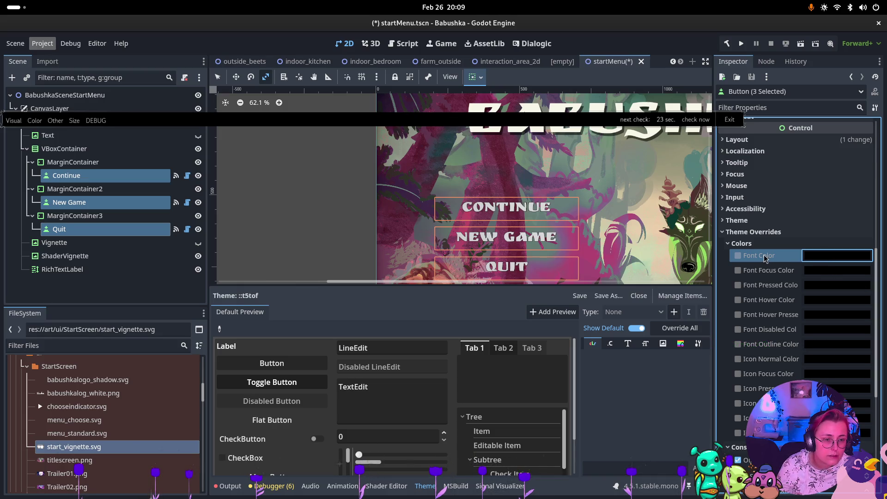
pyautogui.click(864, 256)
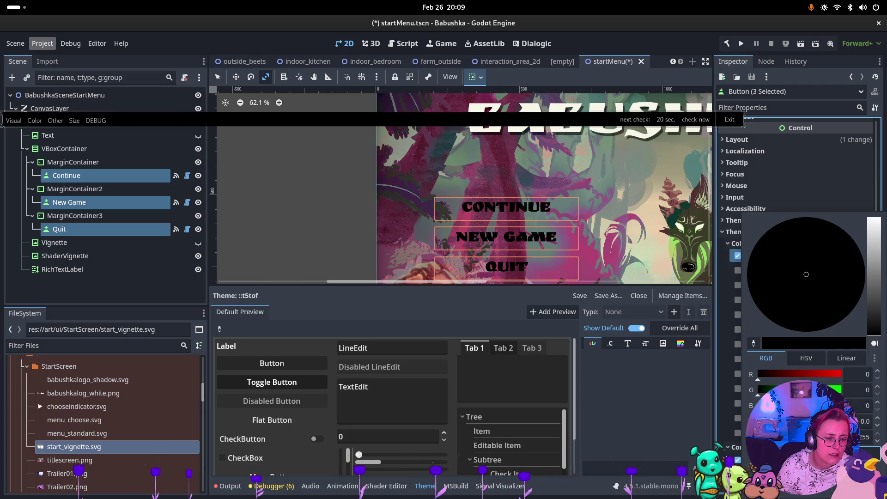
pyautogui.press('Escape')
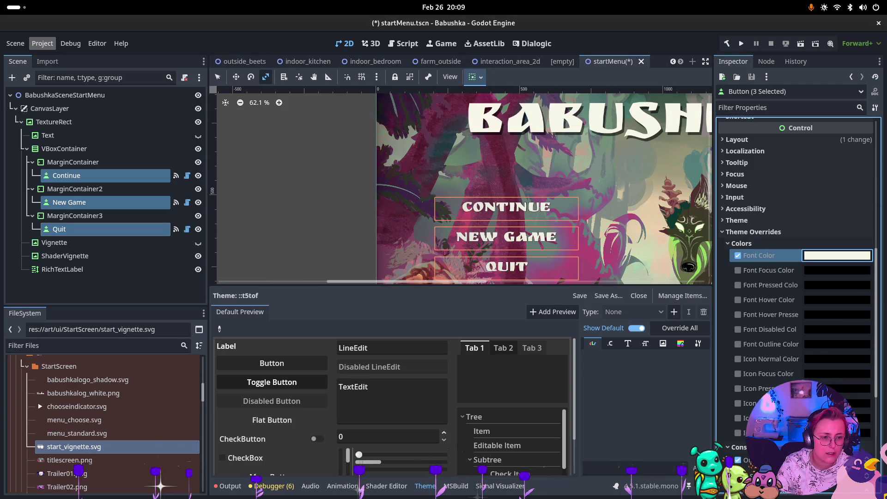
# Enable Font Pressed Color and set it to hex d2a86b.
pyautogui.click(738, 285)
pyautogui.click(835, 285)
pyautogui.click(803, 258)
pyautogui.write('d2a86b')
pyautogui.press('Return')
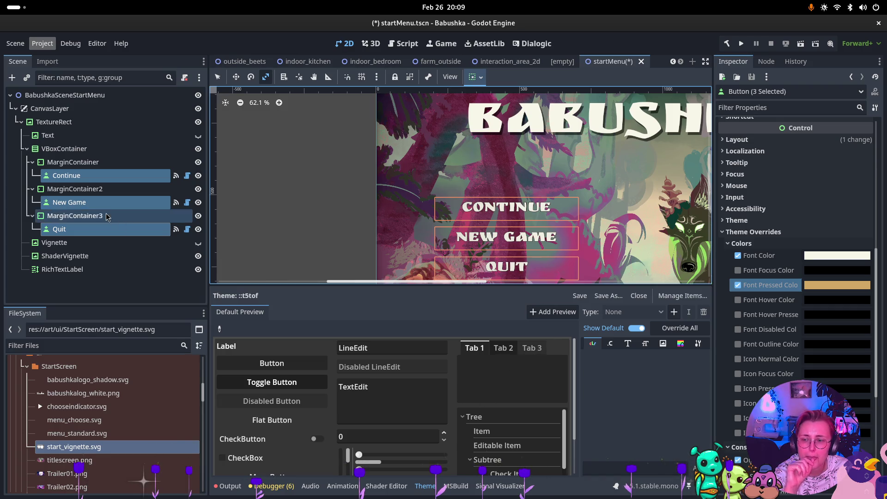
pyautogui.scroll(-5, 756, 273)
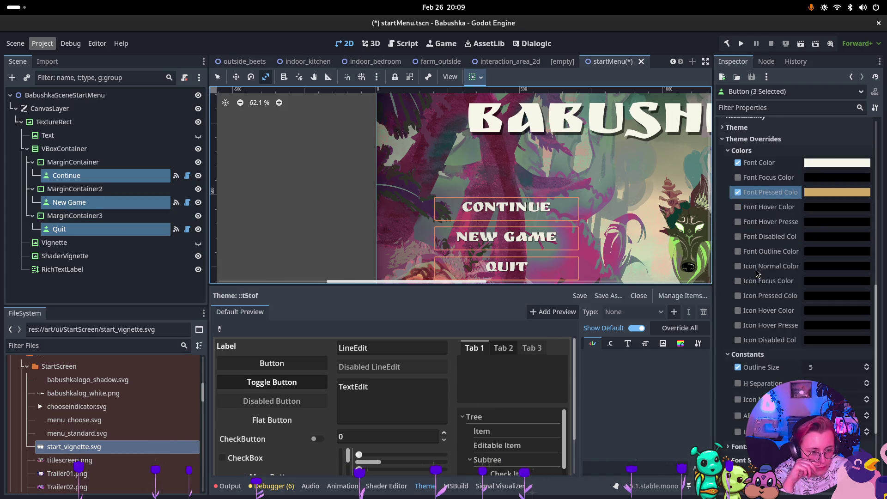
# Review the buttons' font size and style overrides, then select Continue on its own.
pyautogui.click(747, 368)
pyautogui.click(747, 368)
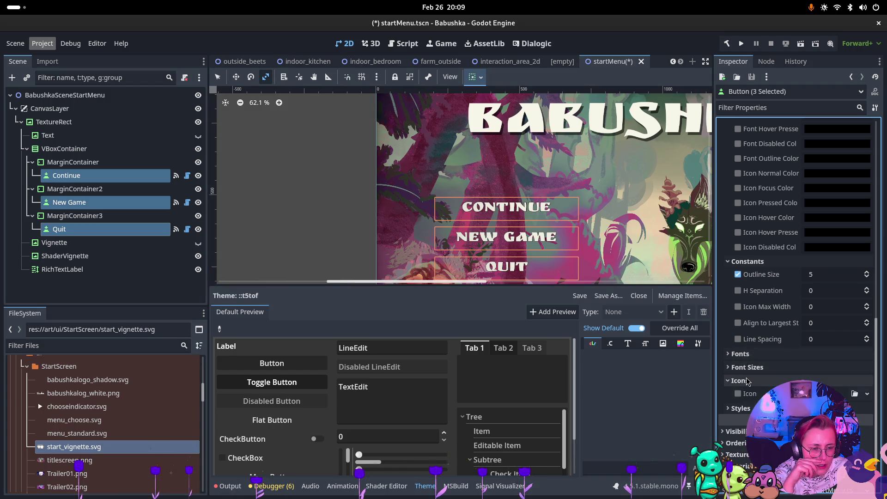
pyautogui.click(748, 393)
pyautogui.scroll(-4, 748, 392)
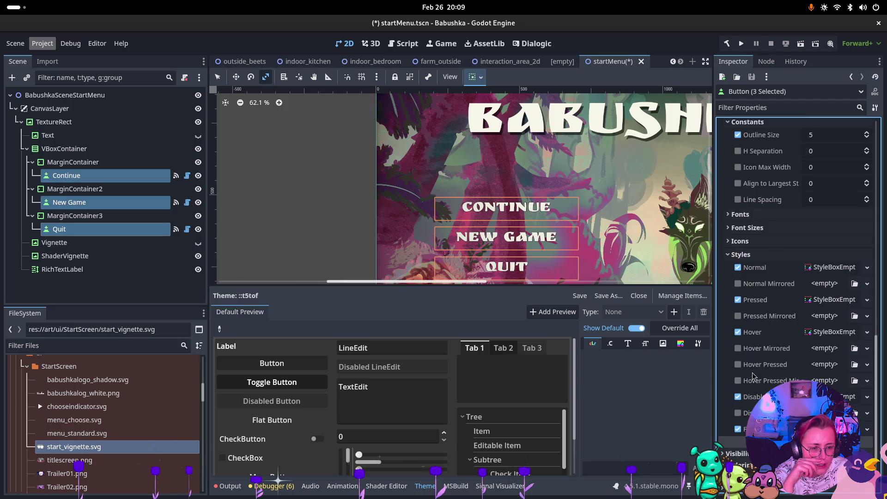
pyautogui.click(730, 253)
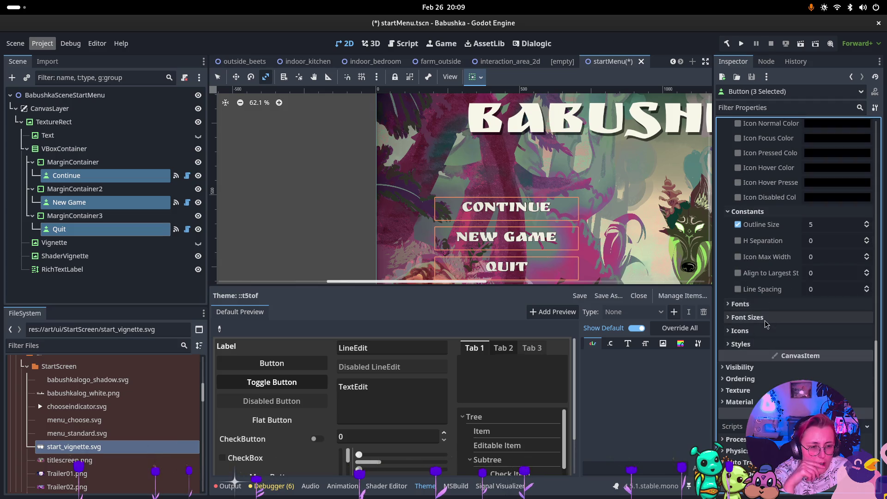
pyautogui.scroll(5, 766, 243)
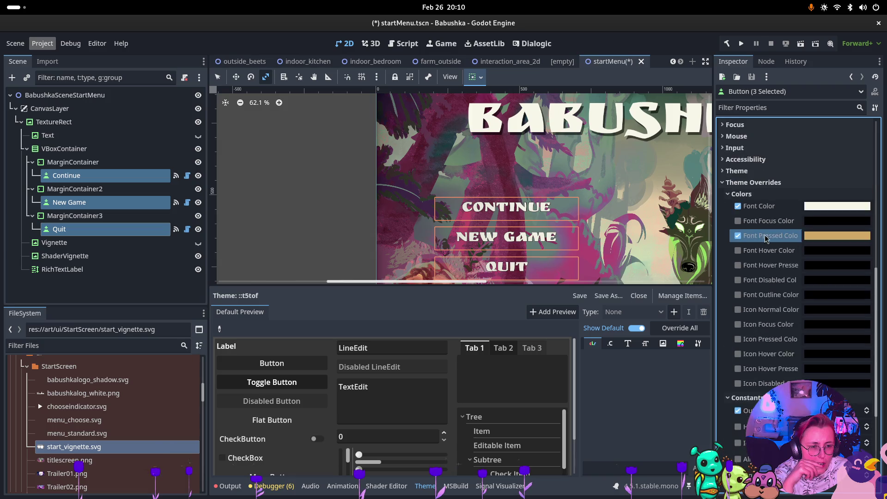
pyautogui.click(119, 175)
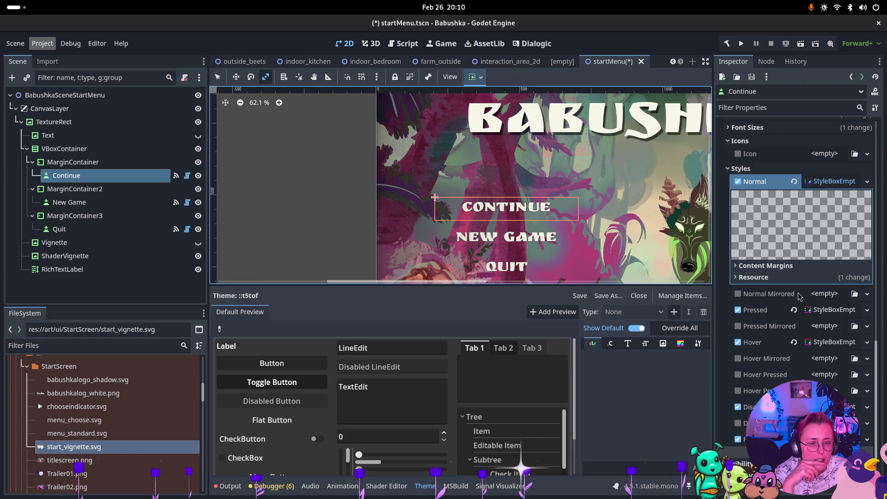
pyautogui.click(741, 168)
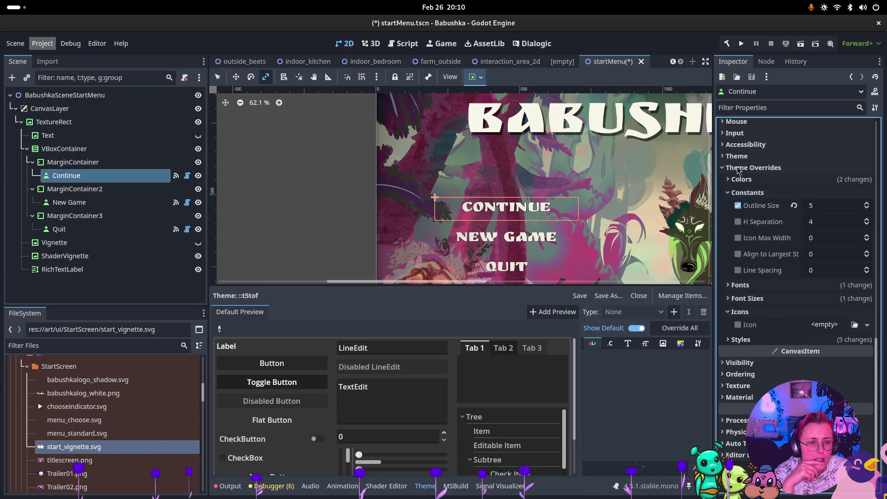
pyautogui.click(740, 285)
pyautogui.click(741, 286)
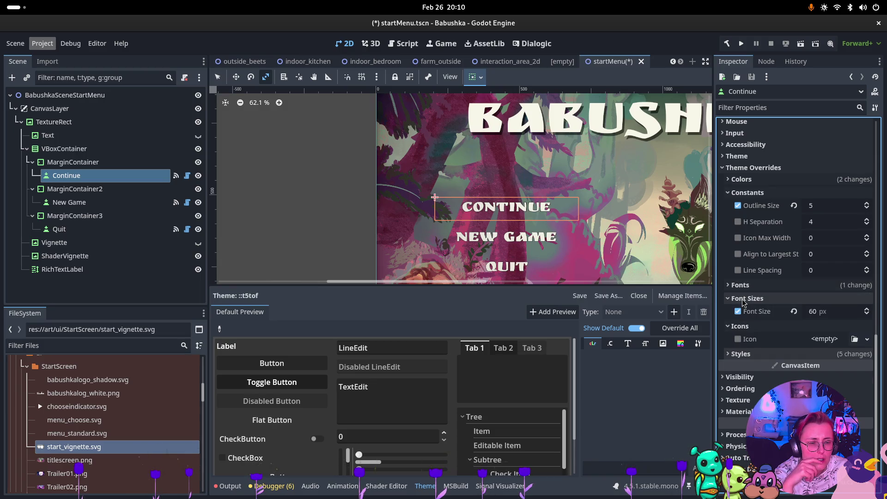
pyautogui.click(738, 314)
pyautogui.scroll(5, 741, 313)
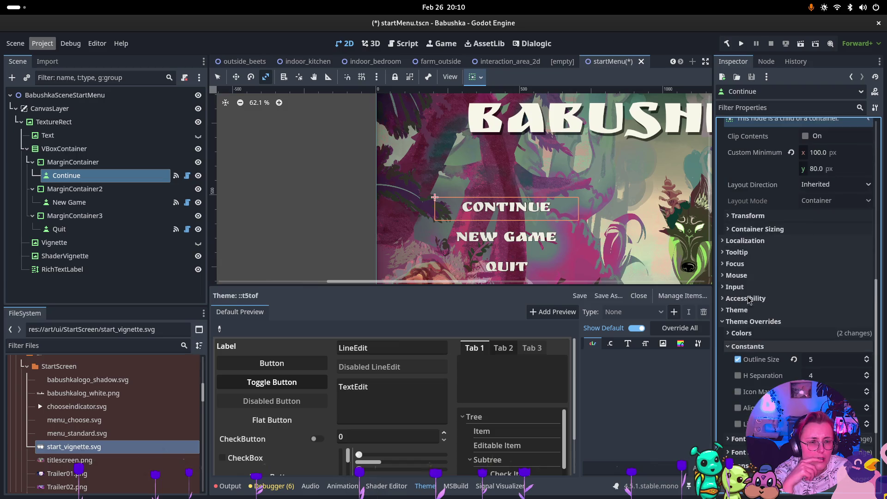
pyautogui.click(741, 334)
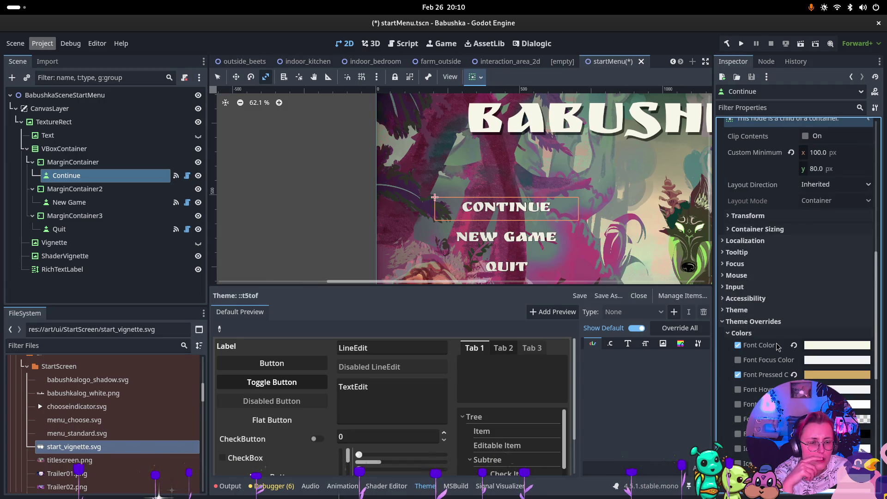
pyautogui.scroll(-2, 771, 341)
pyautogui.scroll(-2, 771, 341)
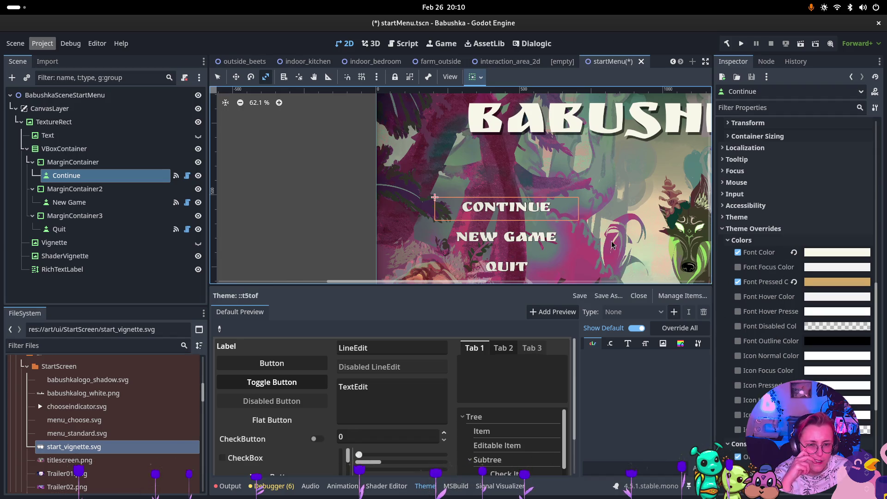
pyautogui.scroll(6, 833, 232)
pyautogui.scroll(-2, 834, 233)
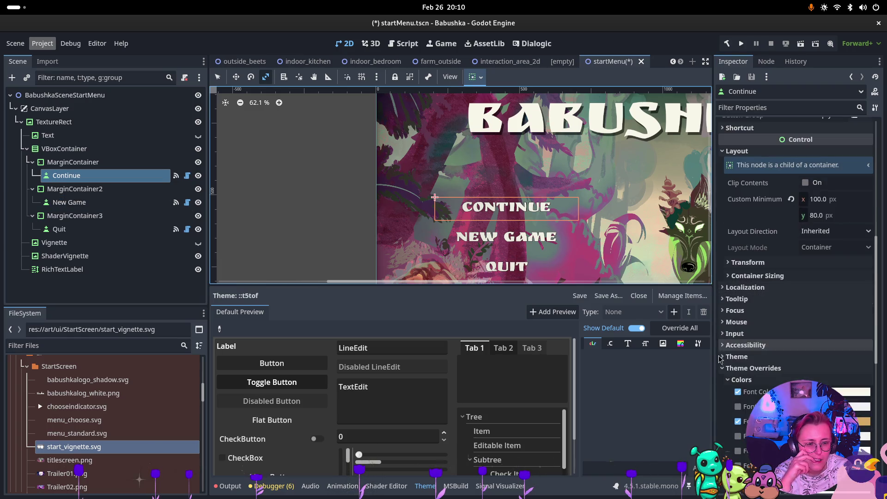
pyautogui.scroll(8, 736, 315)
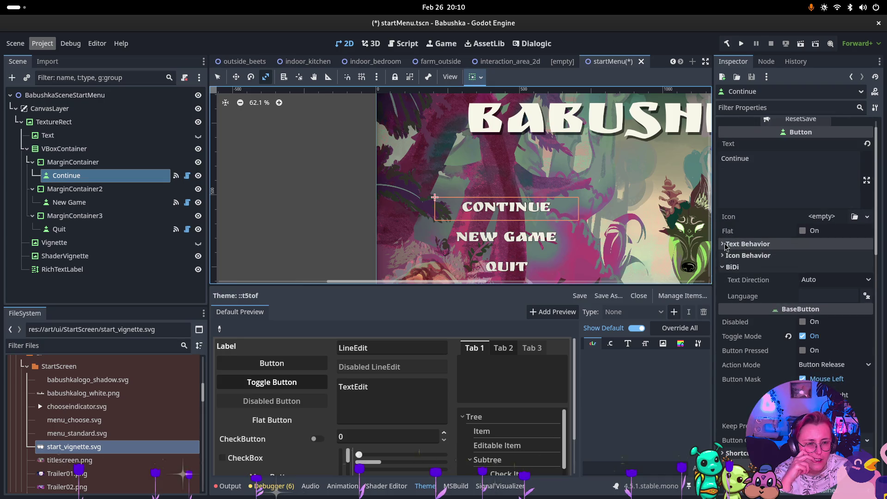
pyautogui.click(724, 244)
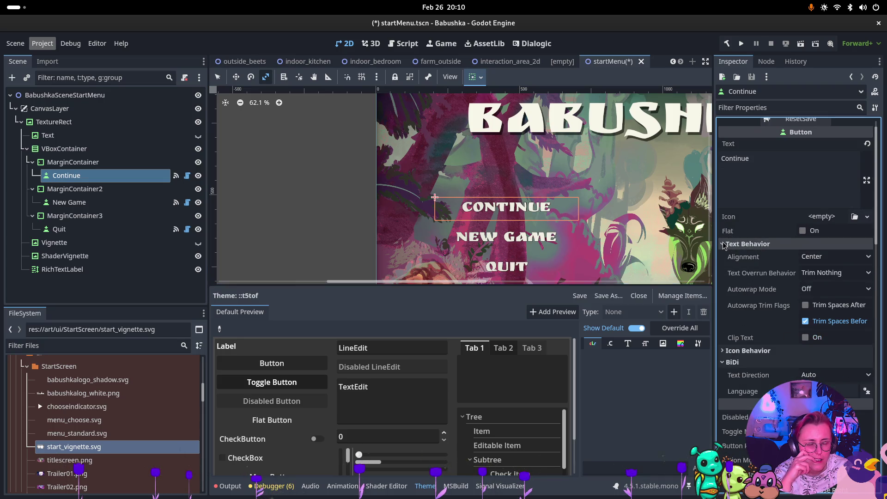
pyautogui.click(725, 245)
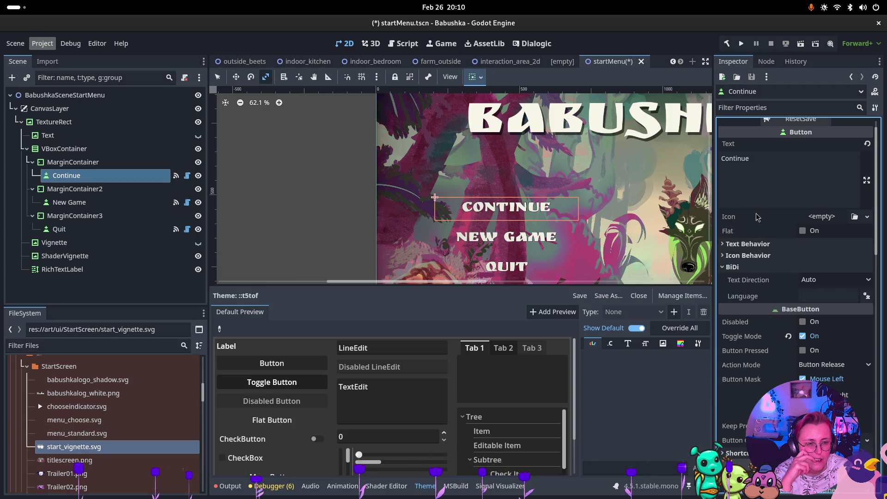
pyautogui.click(804, 232)
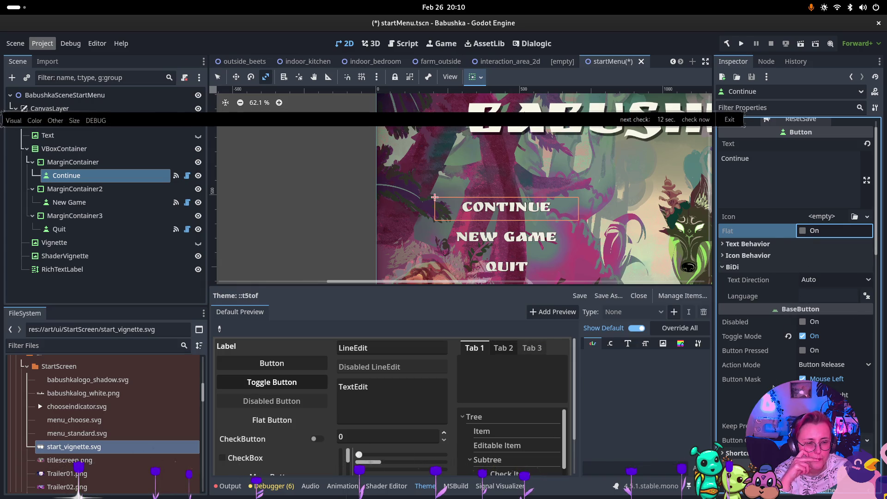
pyautogui.scroll(-2, 773, 386)
pyautogui.scroll(-2, 774, 387)
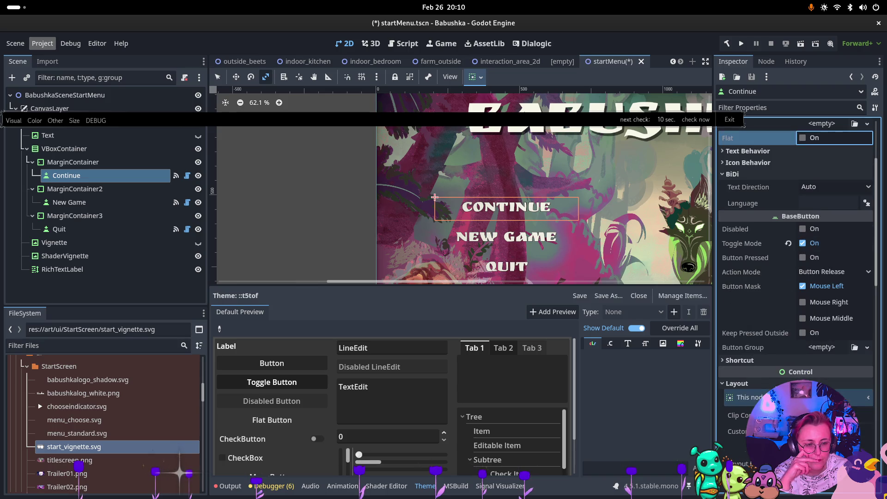
pyautogui.click(748, 361)
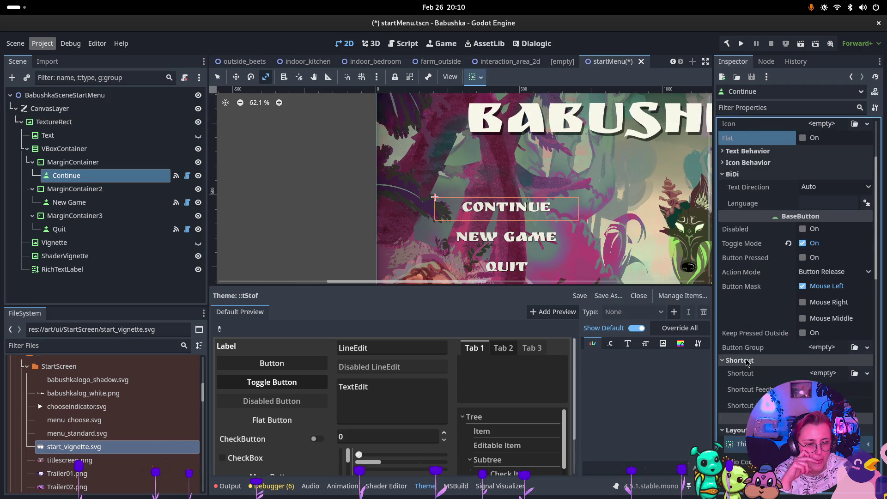
pyautogui.click(749, 361)
pyautogui.scroll(-4, 755, 356)
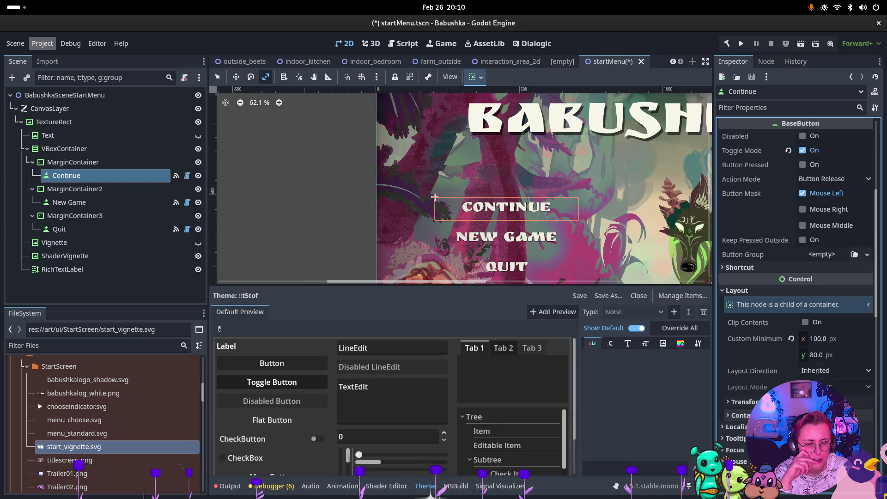
pyautogui.scroll(-4, 768, 354)
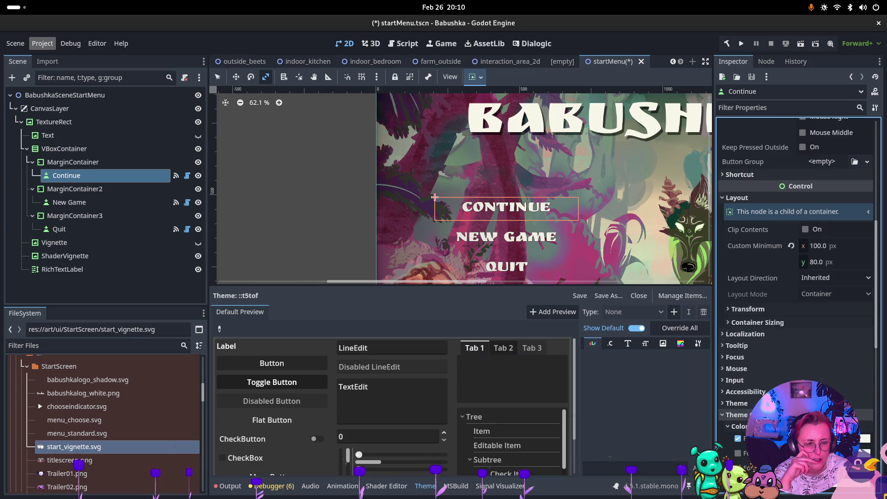
pyautogui.click(767, 359)
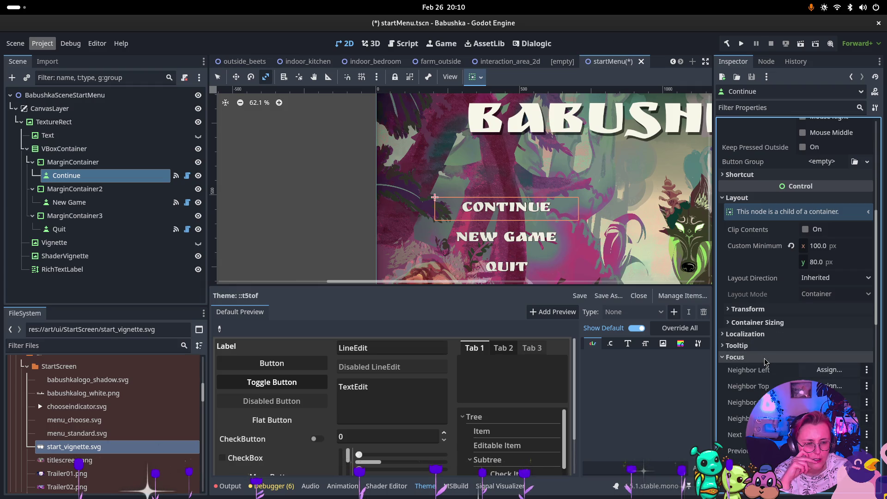
pyautogui.click(765, 359)
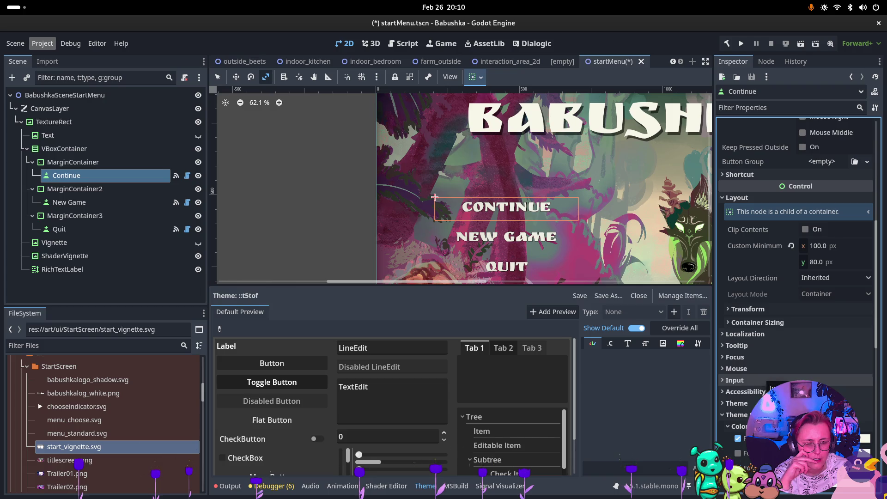
pyautogui.click(777, 403)
pyautogui.scroll(-2, 778, 362)
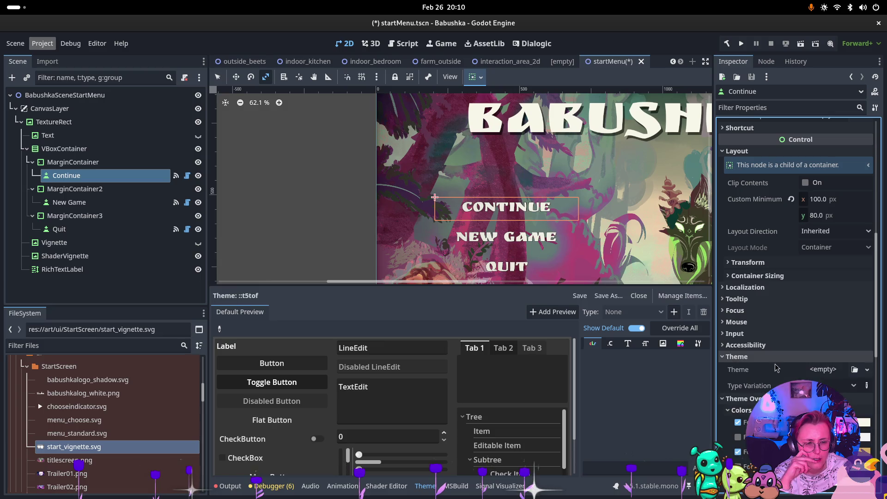
pyautogui.click(822, 372)
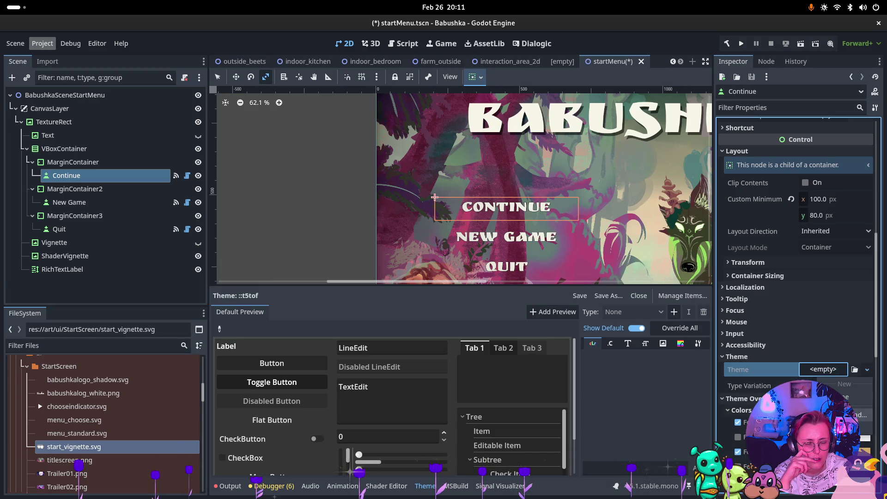
pyautogui.click(850, 414)
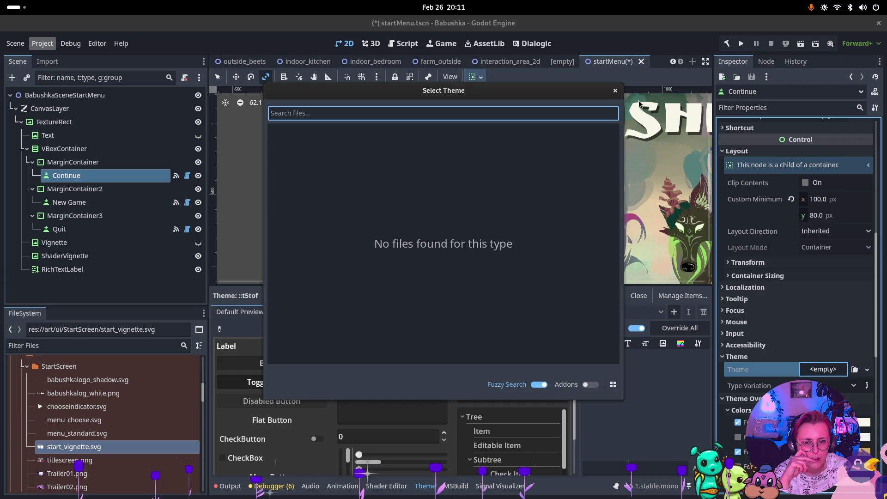
pyautogui.click(615, 90)
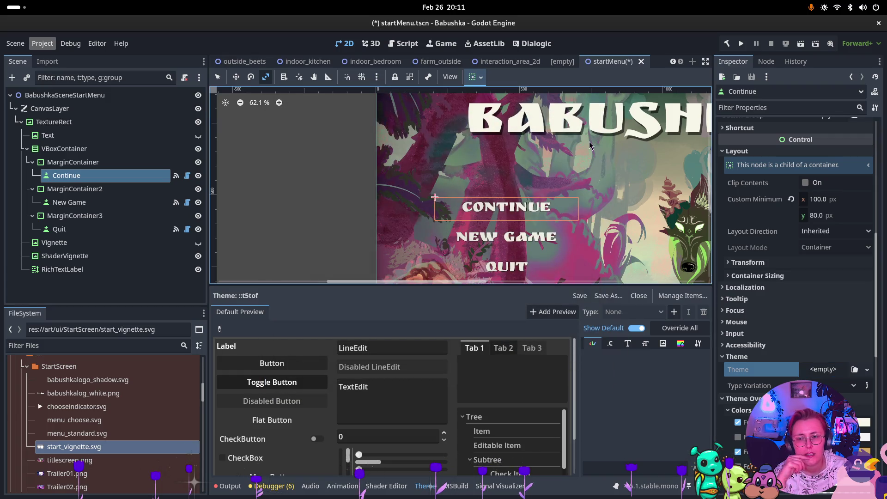
pyautogui.scroll(-5, 841, 286)
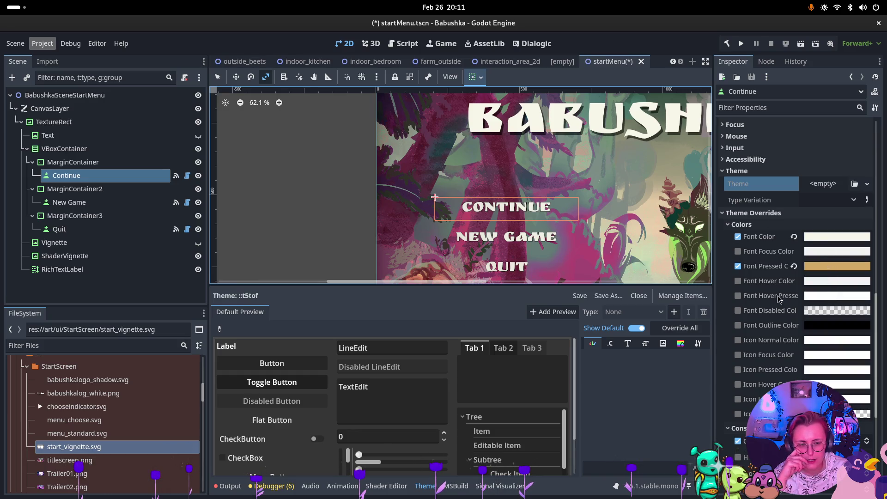
# Review the Continue button's font override (Ruslan Display) and its 60 px font size override.
pyautogui.scroll(-5, 774, 288)
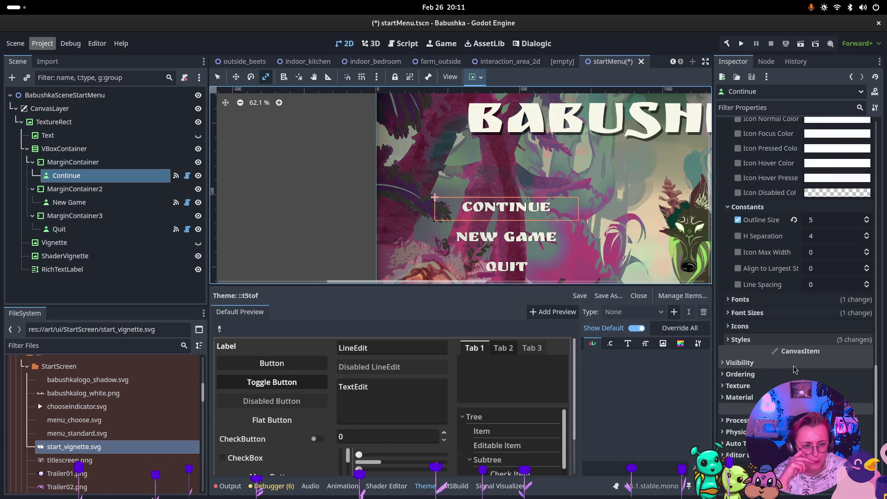
pyautogui.click(742, 300)
pyautogui.click(749, 302)
pyautogui.click(751, 314)
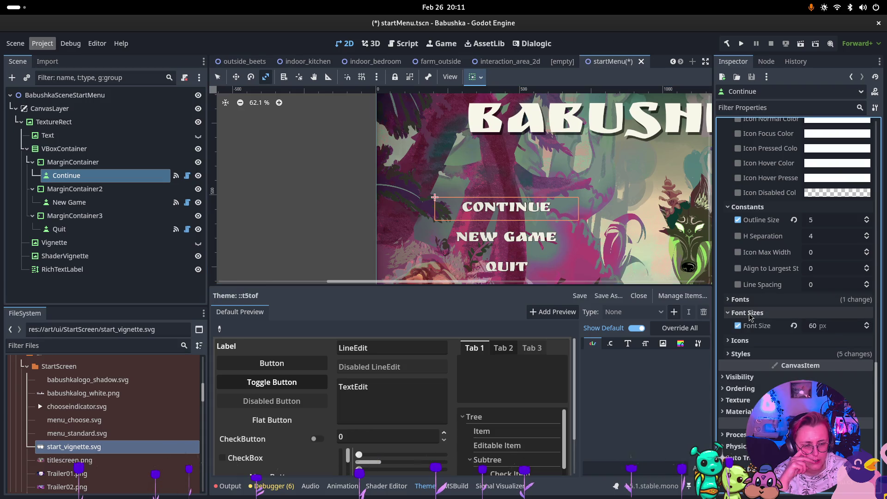
pyautogui.click(749, 314)
pyautogui.click(741, 300)
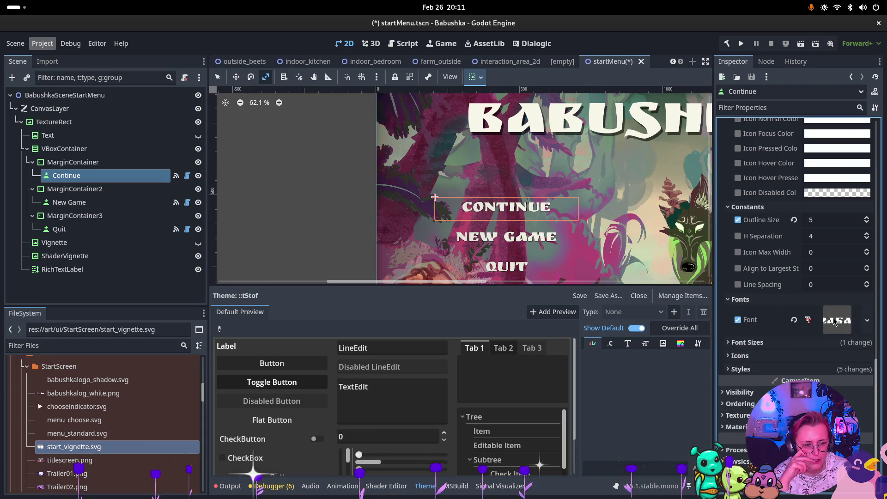
pyautogui.click(831, 325)
pyautogui.click(830, 325)
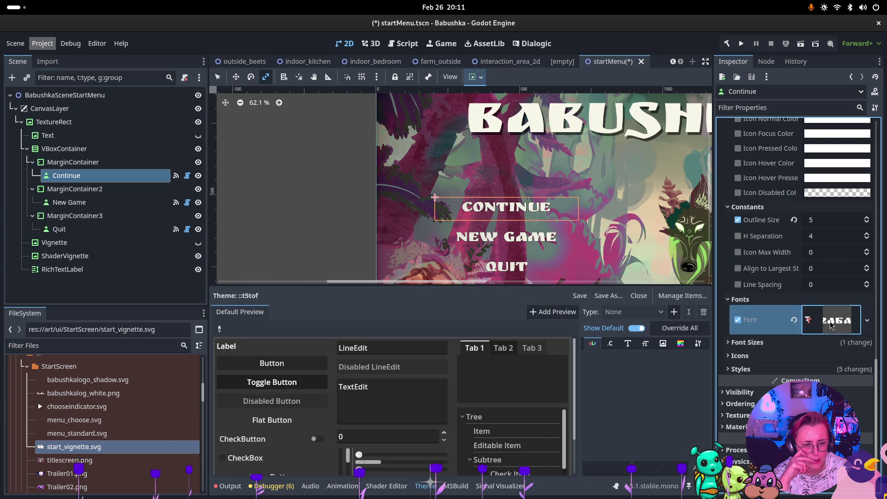
pyautogui.click(736, 300)
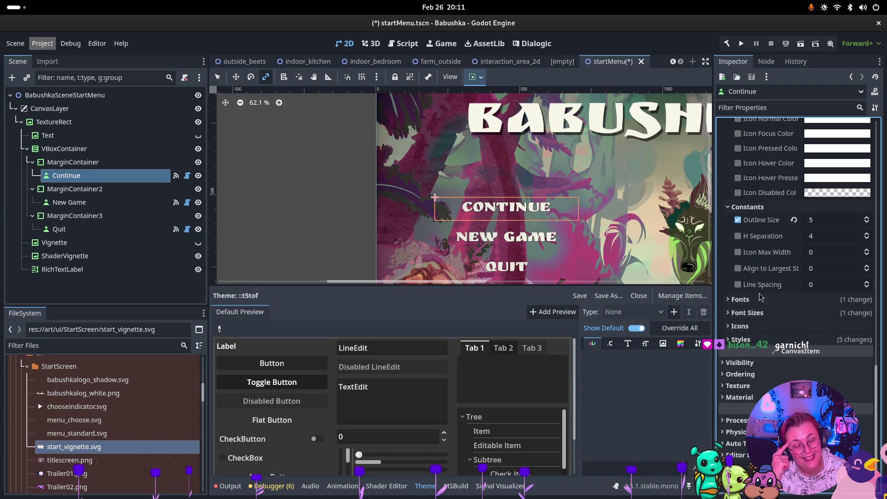
# Raise the Continue button's Outline Size constant override from 5 to 10.
pyautogui.scroll(6, 739, 314)
pyautogui.click(738, 294)
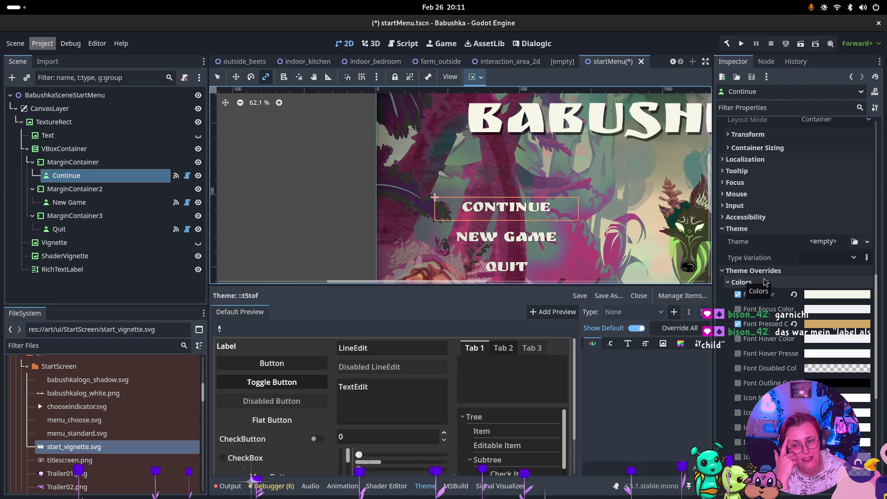
pyautogui.scroll(-5, 786, 287)
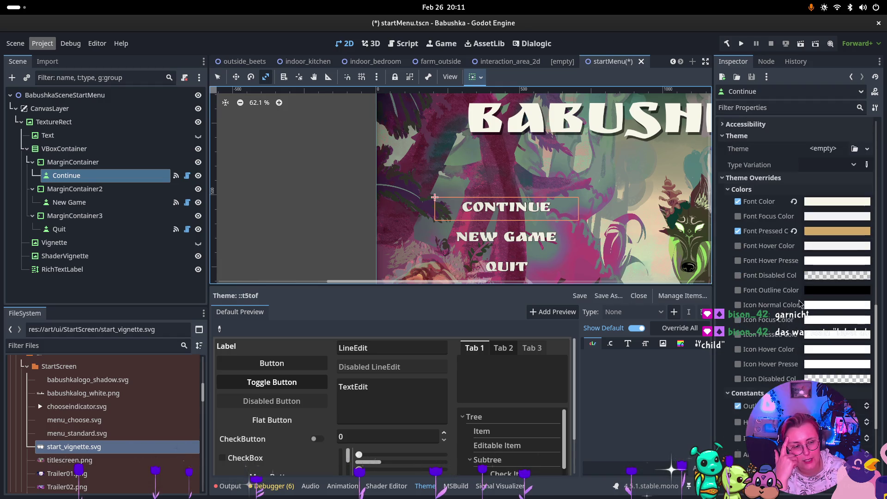
pyautogui.scroll(-3, 797, 287)
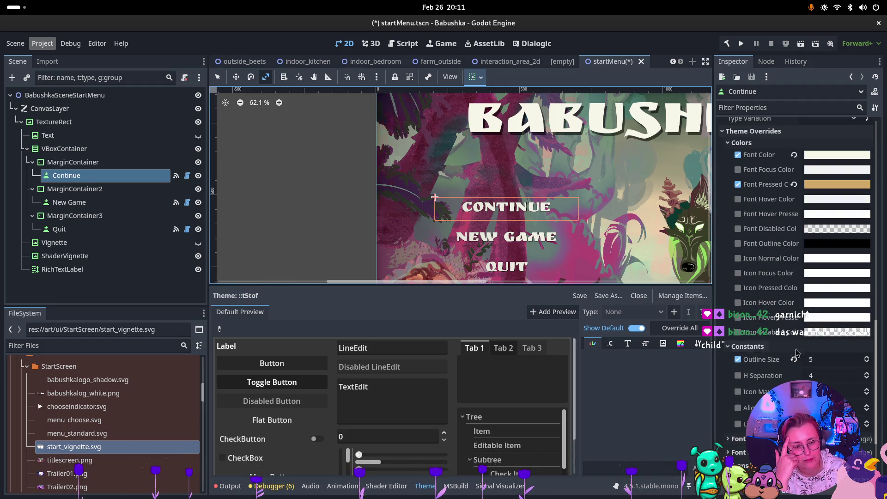
pyautogui.doubleClick(867, 358)
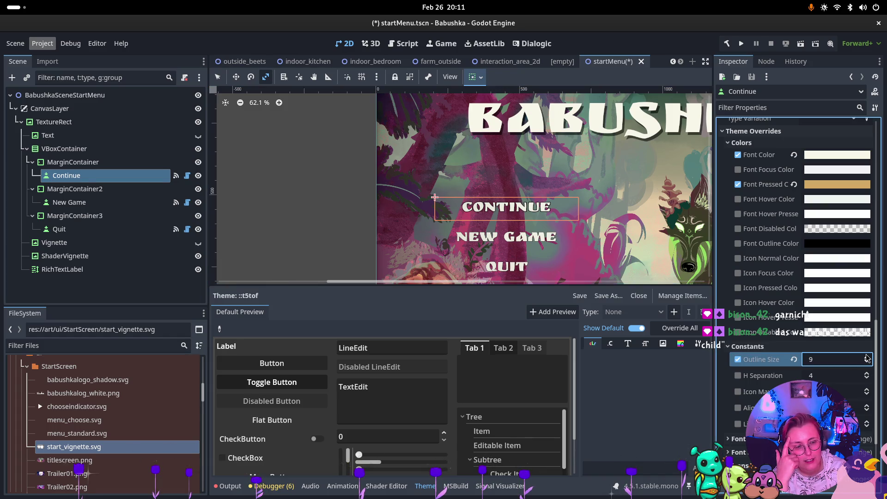
pyautogui.scroll(-1, 671, 233)
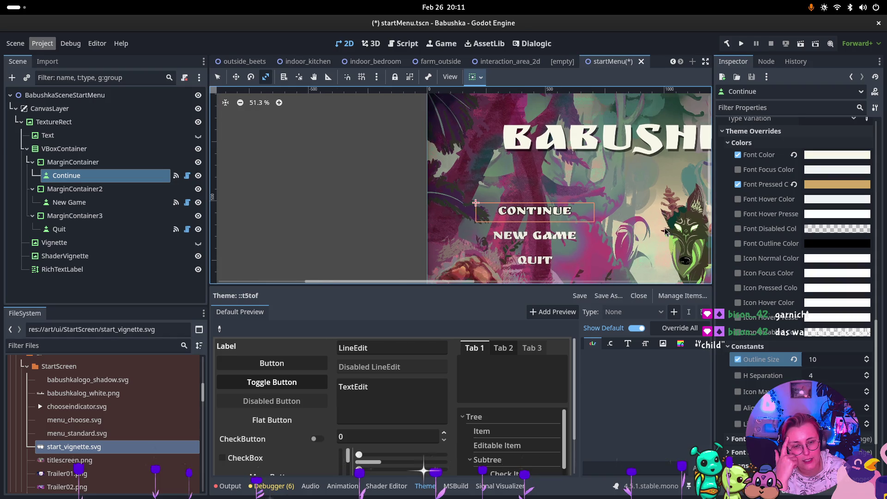
pyautogui.click(69, 203)
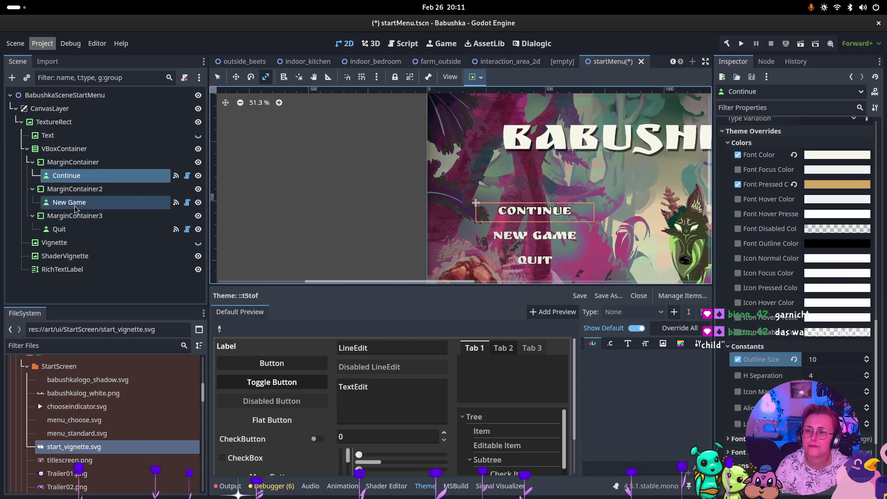
# Select New Game and Quit together and expand their shared Theme Overrides > Constants.
pyautogui.keyDown('ctrl'); pyautogui.click(78, 228); pyautogui.keyUp('ctrl')
pyautogui.scroll(-5, 799, 324)
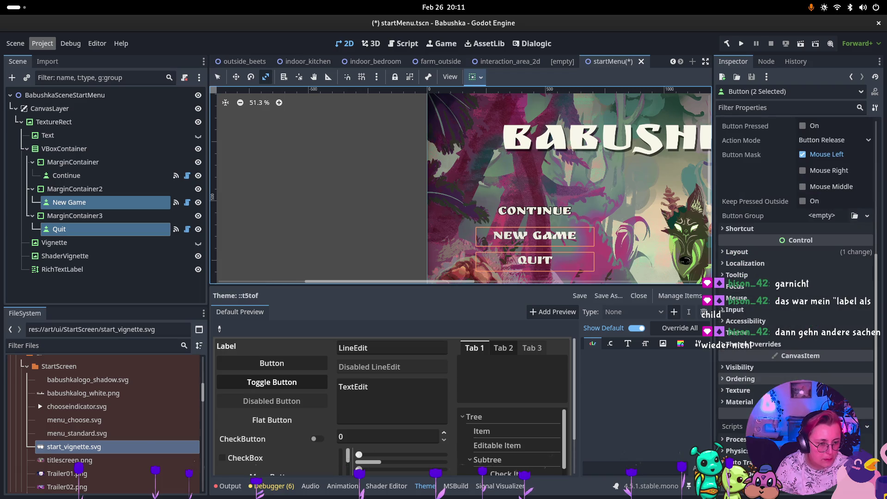
pyautogui.click(786, 344)
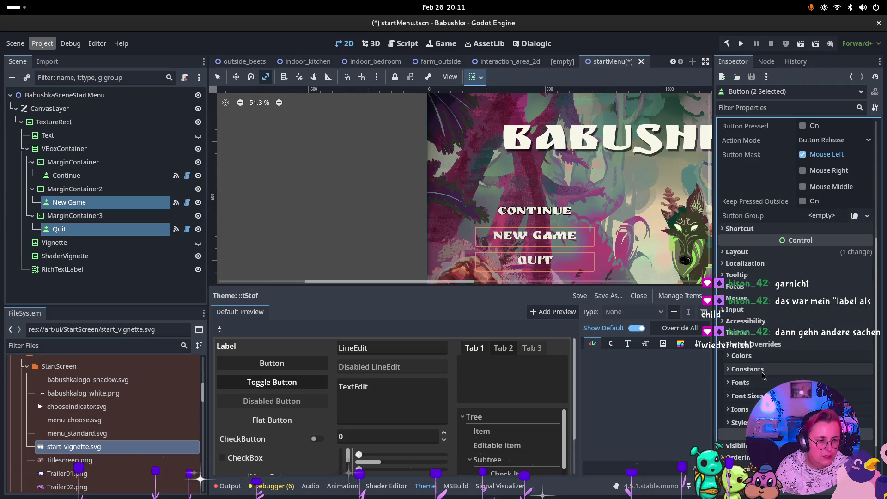
pyautogui.click(781, 369)
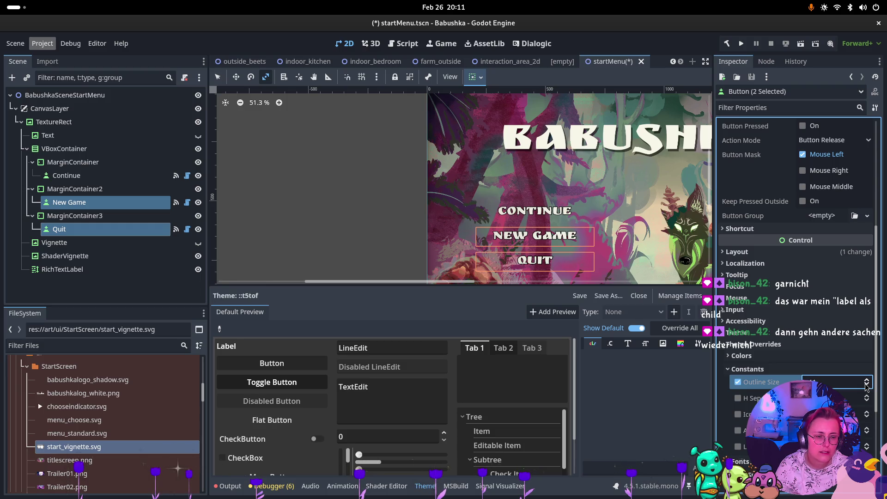
pyautogui.scroll(1, 591, 217)
pyautogui.scroll(-3, 591, 218)
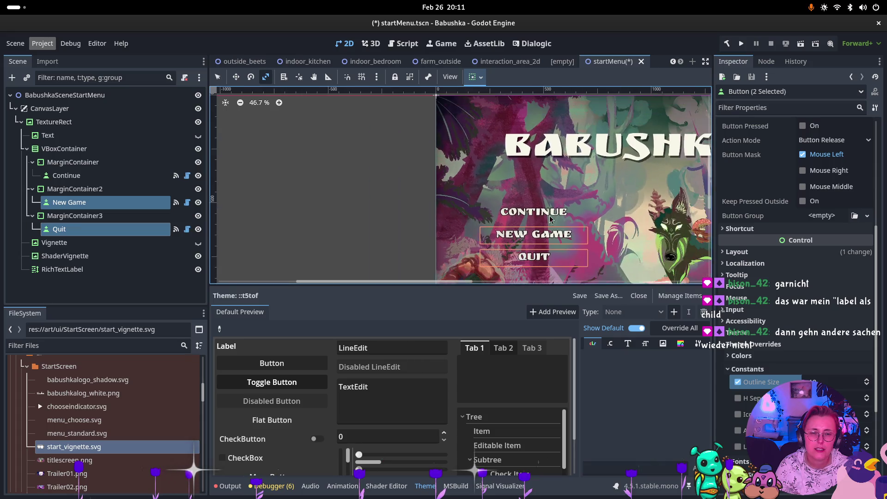
pyautogui.scroll(-1, 591, 218)
# Compare Continue's overrides, then select Continue together with New Game.
pyautogui.click(68, 203)
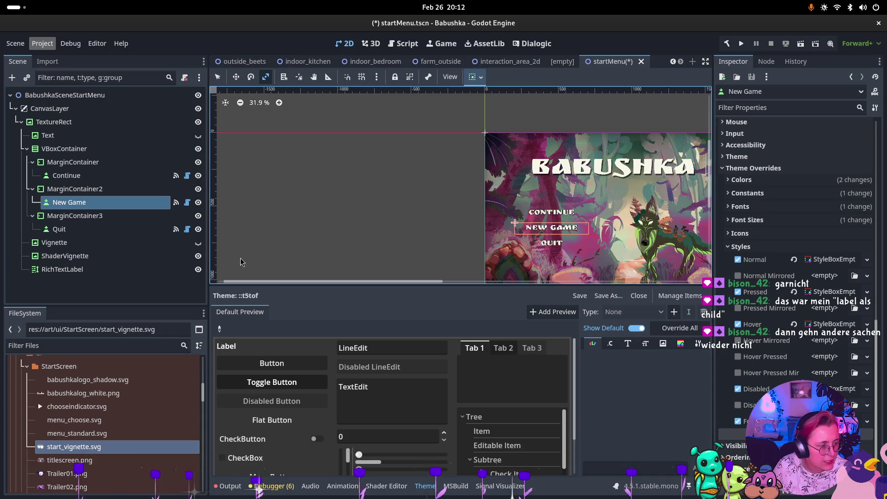
pyautogui.click(89, 180)
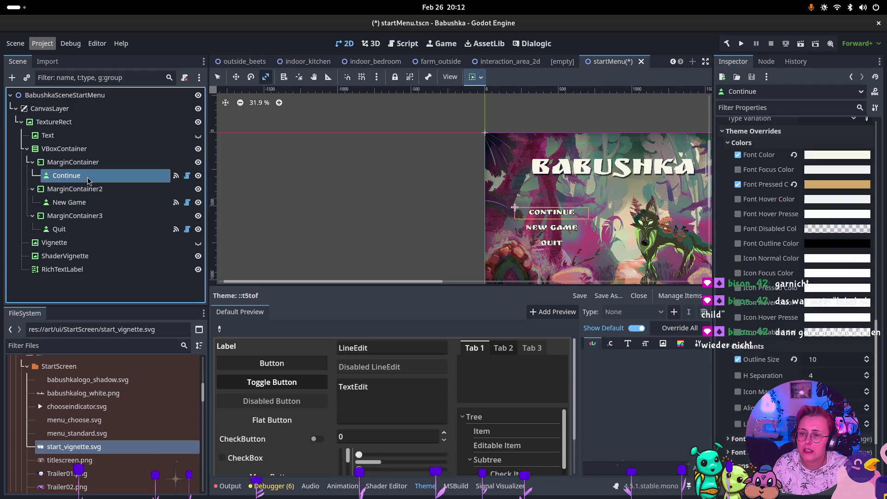
pyautogui.keyDown('ctrl'); pyautogui.click(83, 203); pyautogui.keyUp('ctrl')
pyautogui.press('super')
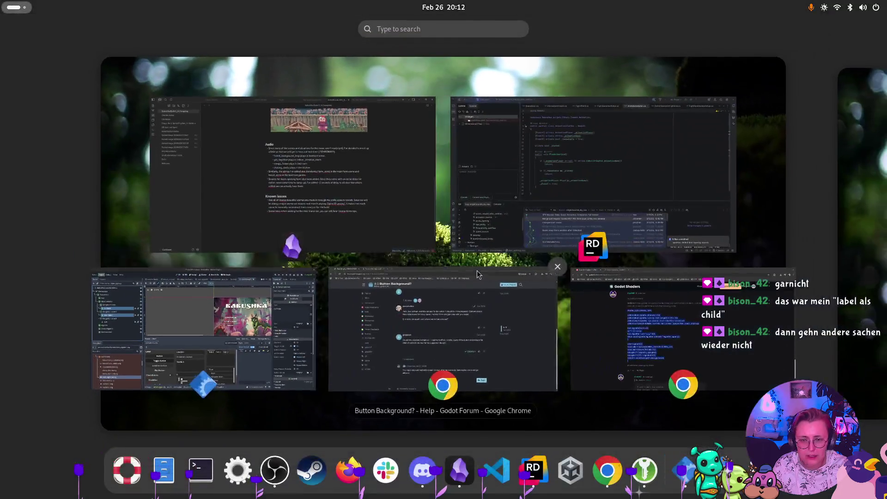
pyautogui.click(444, 332)
pyautogui.click(85, 29)
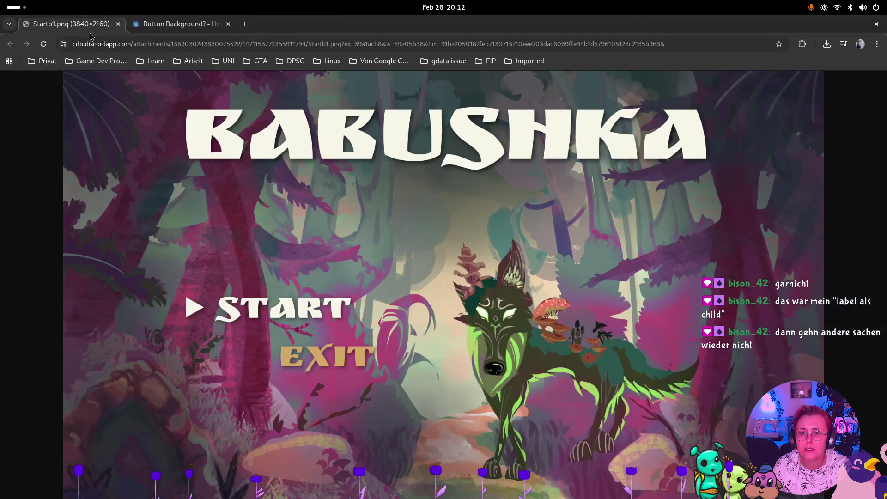
pyautogui.press('super')
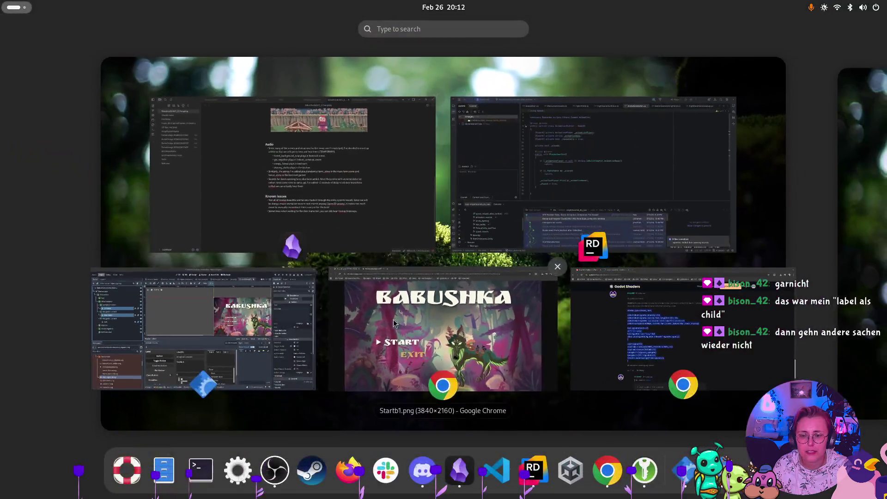
pyautogui.click(244, 354)
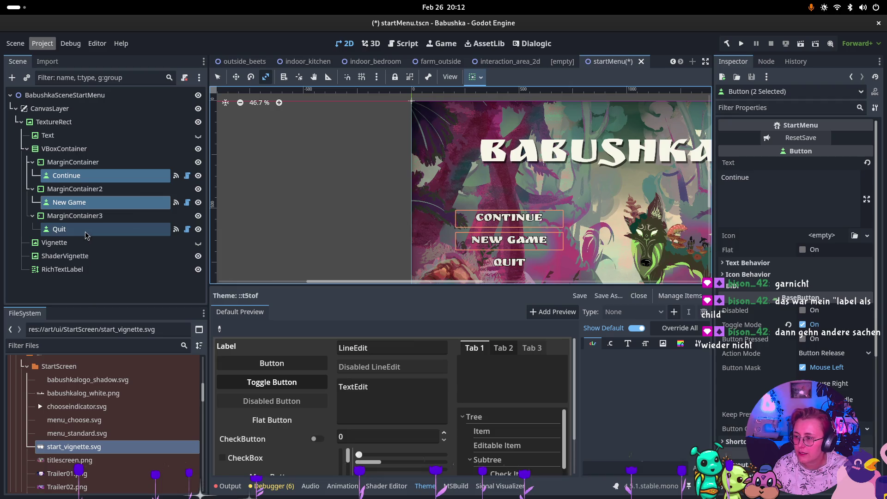
# With all three menu buttons selected, enable a larger Font Sizes override.
pyautogui.press('super')
pyautogui.click(119, 289)
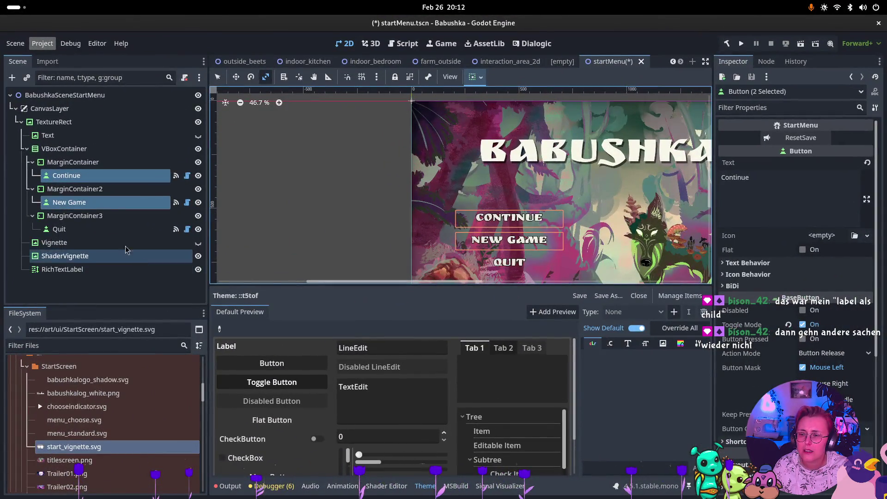
pyautogui.keyDown('ctrl'); pyautogui.click(119, 230); pyautogui.keyUp('ctrl')
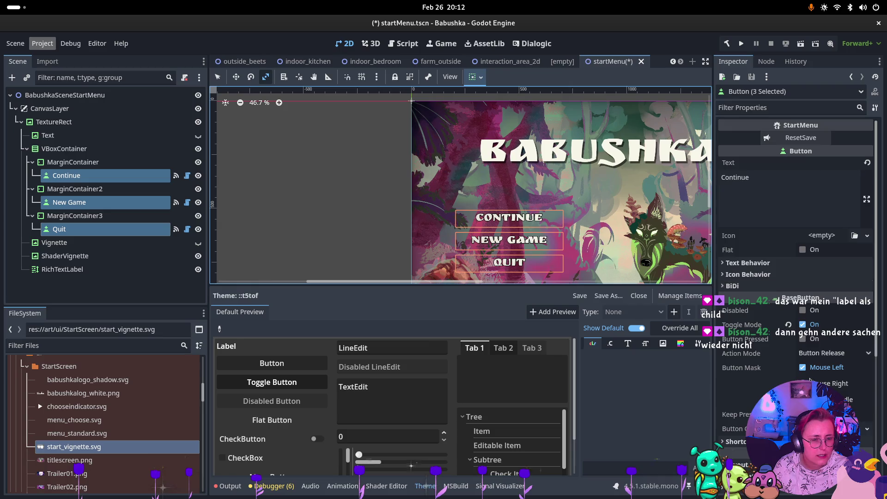
pyautogui.scroll(-5, 802, 377)
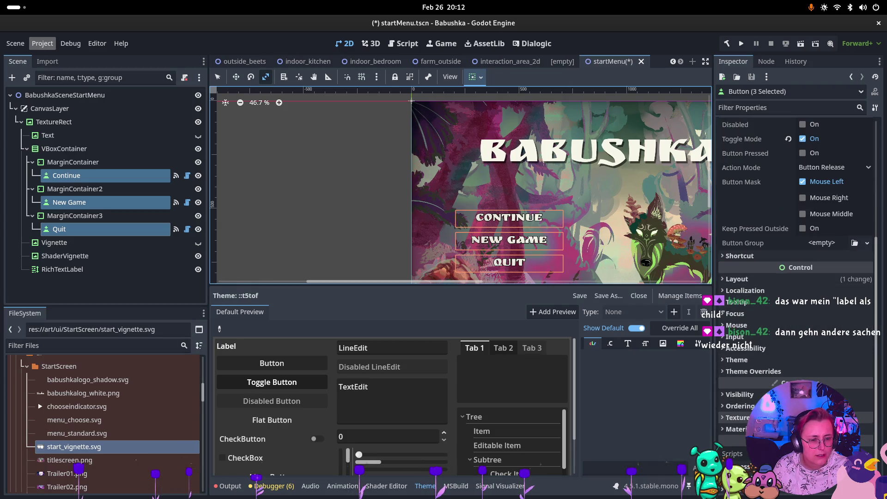
pyautogui.click(754, 371)
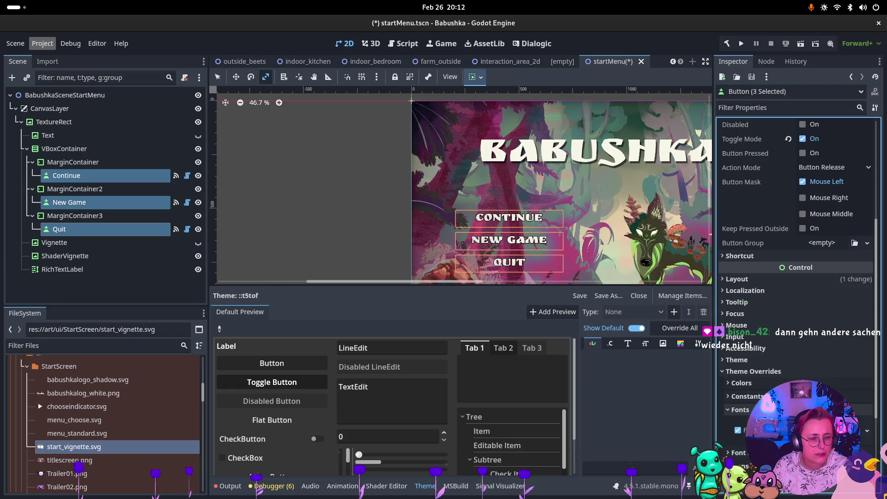
pyautogui.click(738, 423)
pyautogui.click(739, 435)
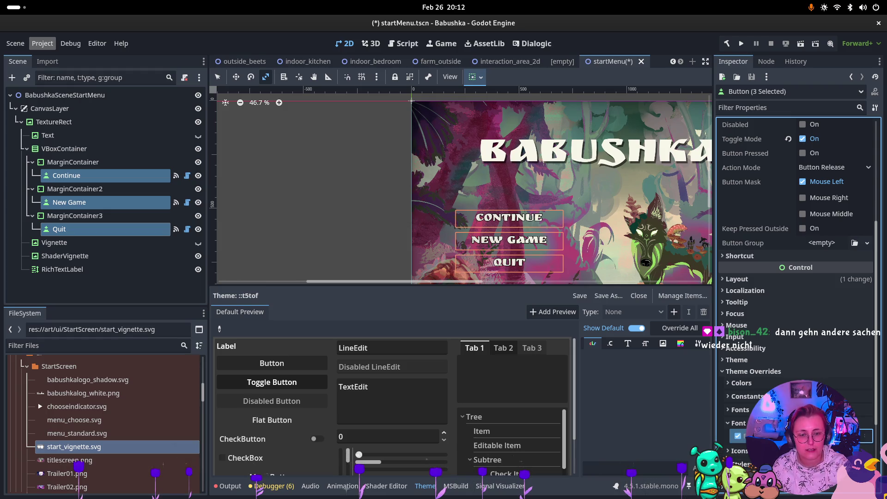
pyautogui.press('Return')
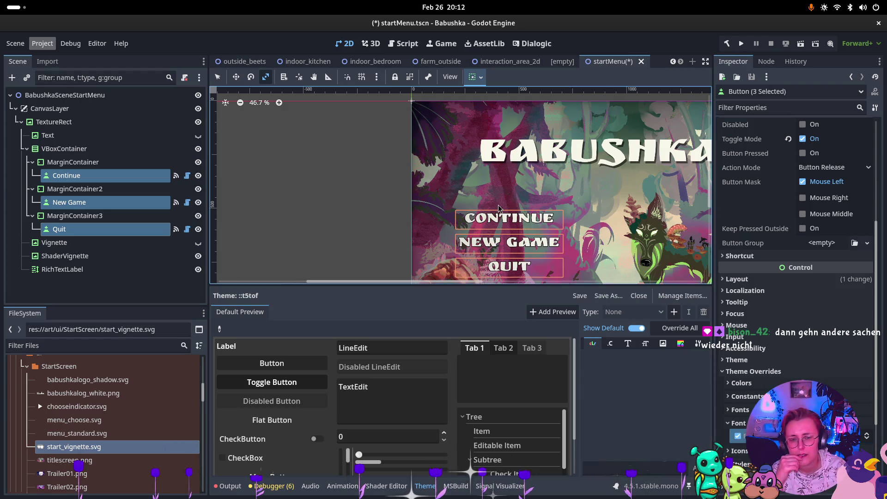
# Inspect MarginContainer2, New Game, ShaderVignette and the VBoxContainer holding the menu buttons.
pyautogui.click(74, 189)
pyautogui.click(69, 202)
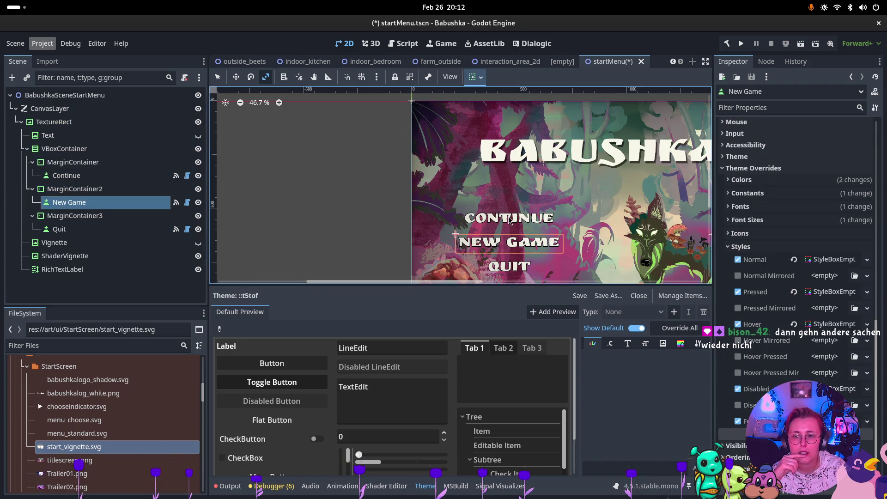
pyautogui.click(538, 249)
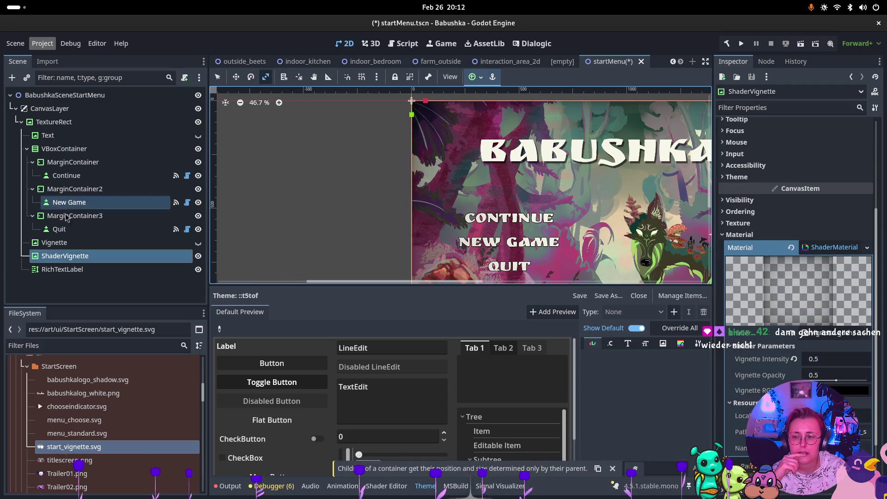
pyautogui.click(73, 202)
pyautogui.click(64, 148)
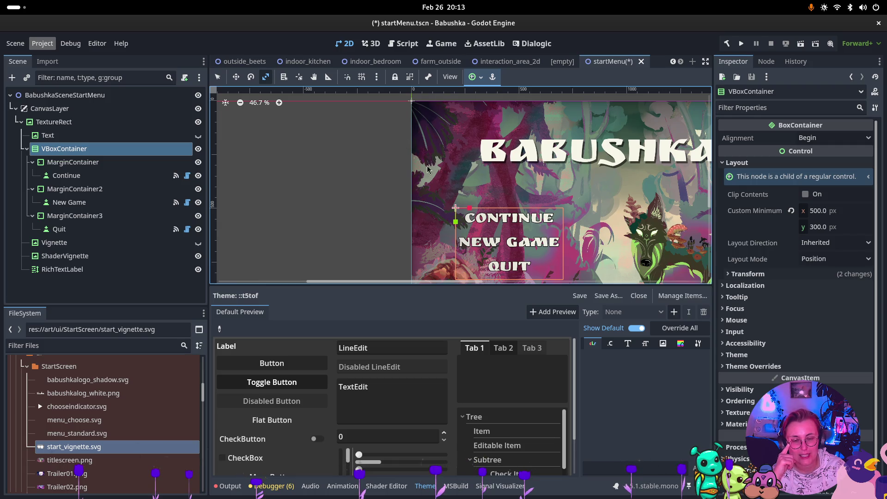
pyautogui.press('super')
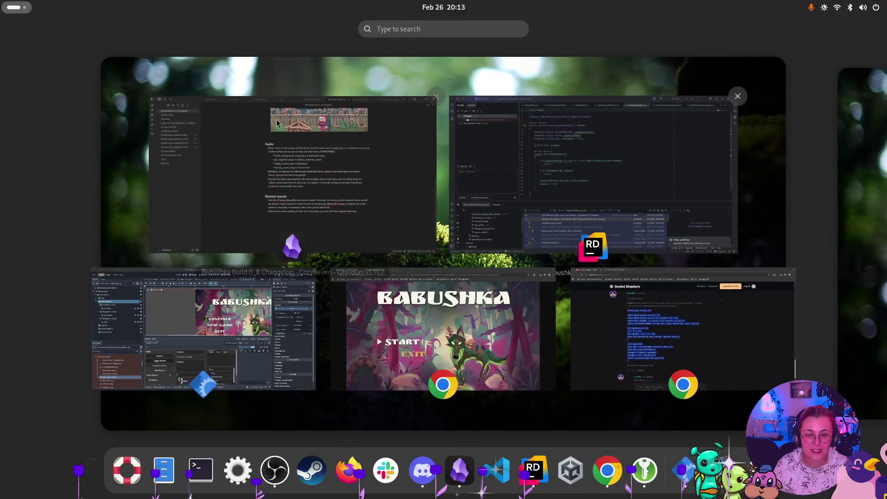
# Add a Known issues bullet: Start Screen Buttons don't have a shadow and align vertically.
pyautogui.click(436, 262)
pyautogui.write('The B')
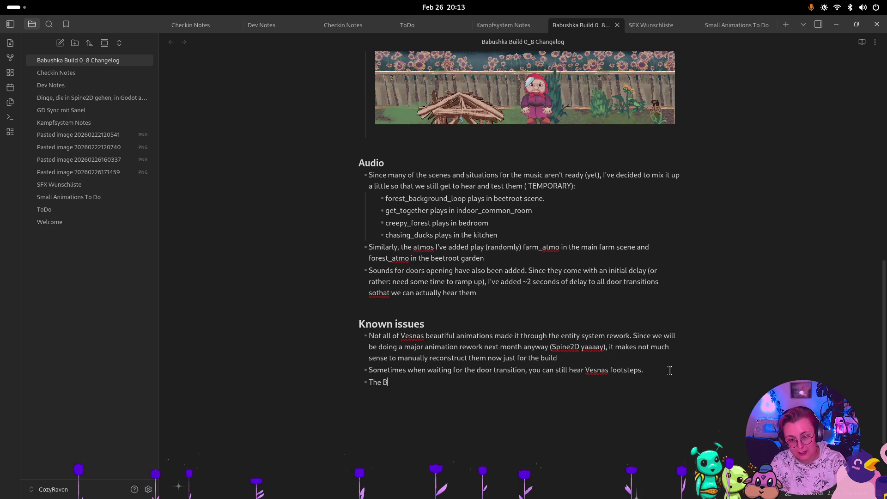
pyautogui.press('BackSpace')
pyautogui.write('Start Scr')
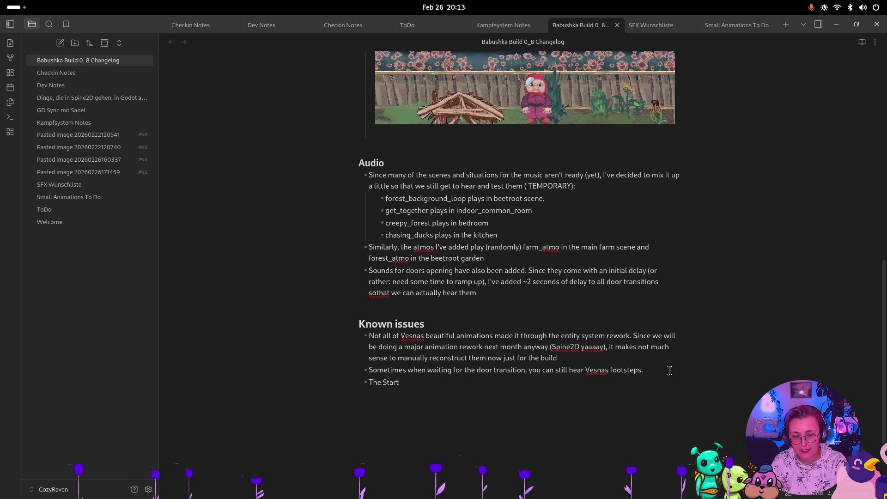
pyautogui.write('een Buttons')
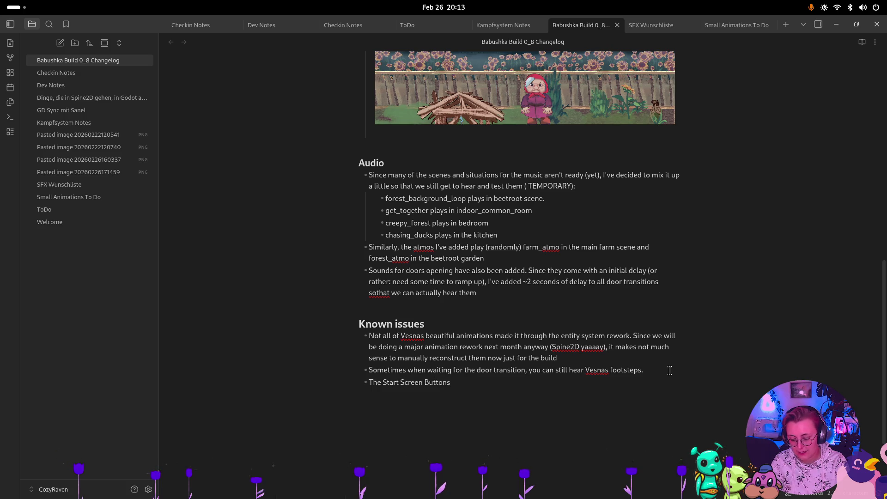
pyautogui.write(" don't")
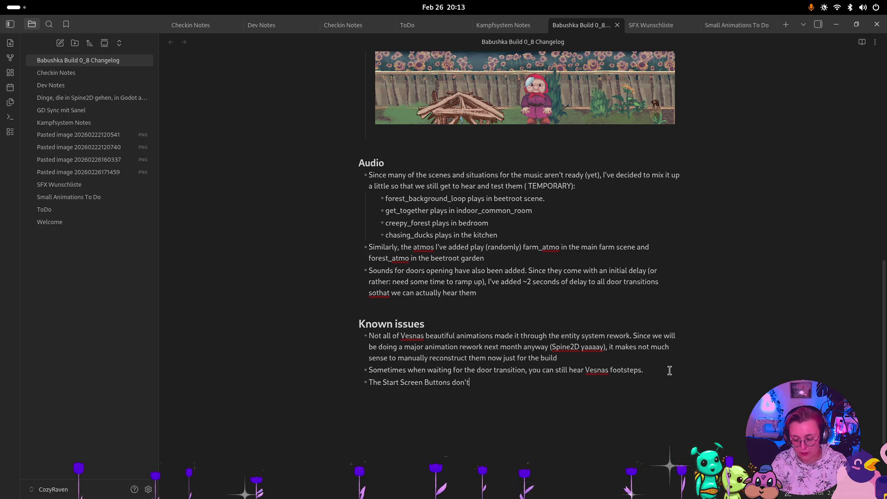
pyautogui.write(' have a shadow an')
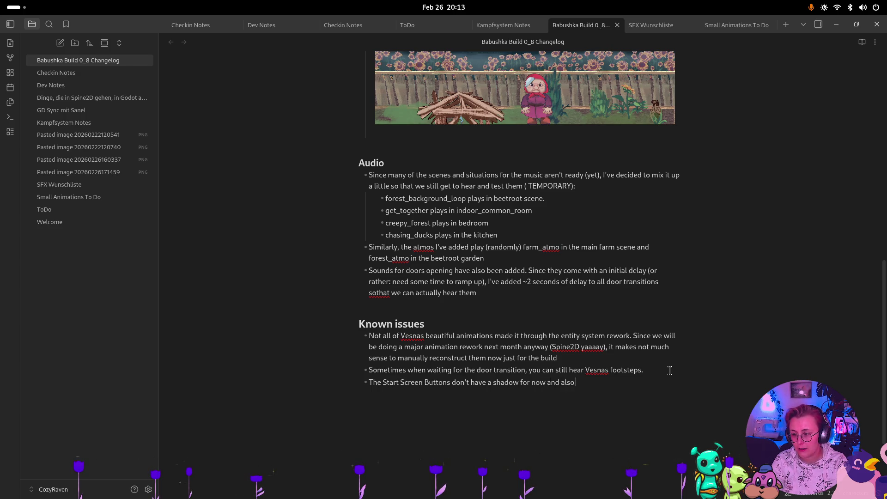
pyautogui.write('ign vertically')
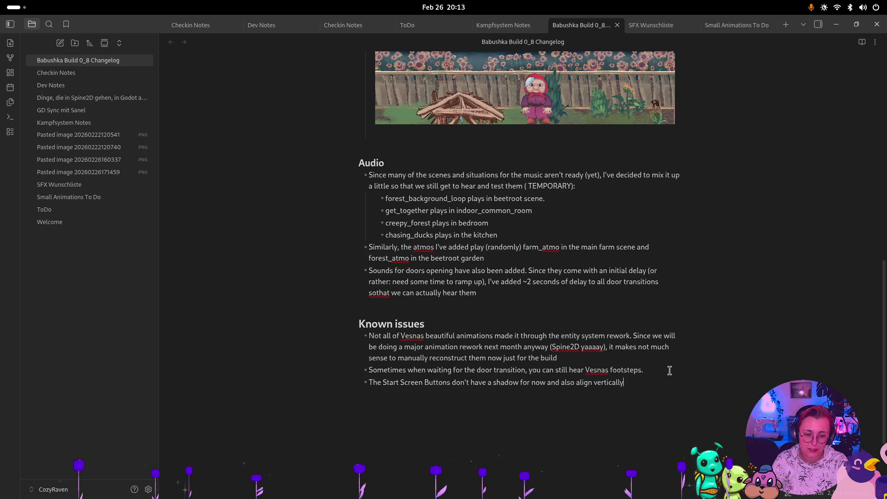
pyautogui.write(',')
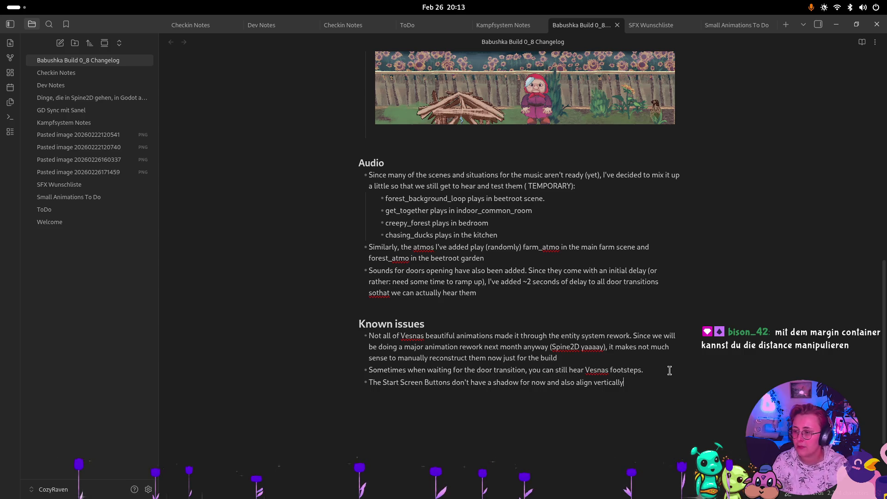
# Check the reference start screen image, then return to the Godot project.
pyautogui.press('super')
pyautogui.click(395, 301)
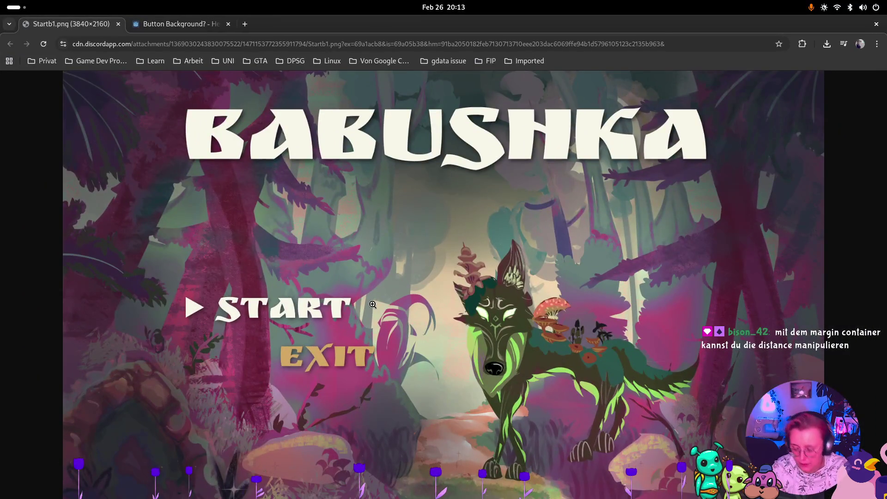
pyautogui.press('super')
pyautogui.click(261, 330)
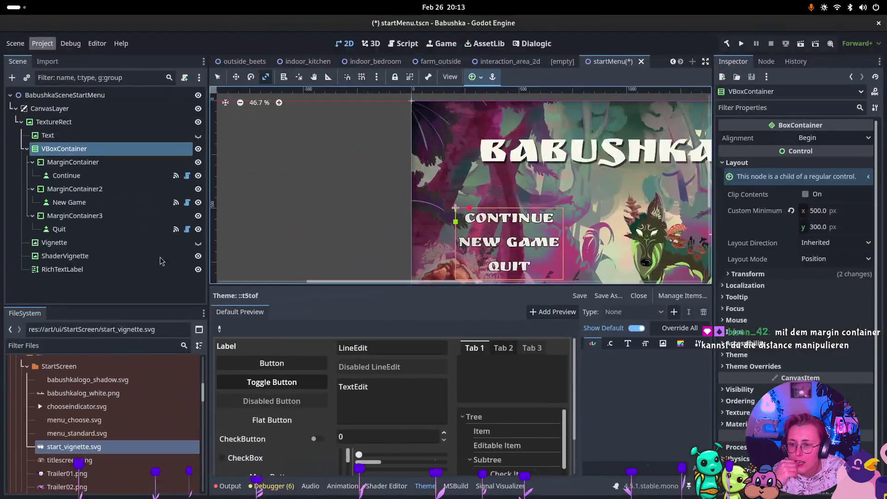
# Enable and increase a Margin Right constant override on MarginContainer, nudging CONTINUE left.
pyautogui.click(91, 168)
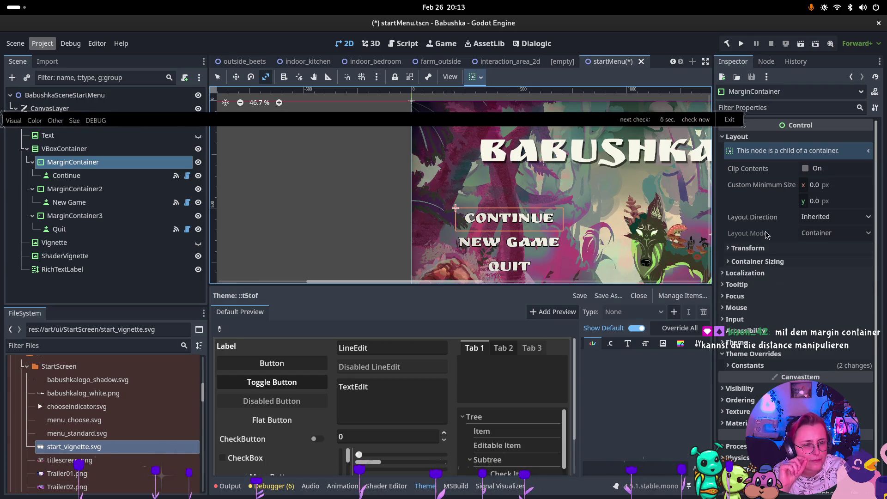
pyautogui.click(761, 262)
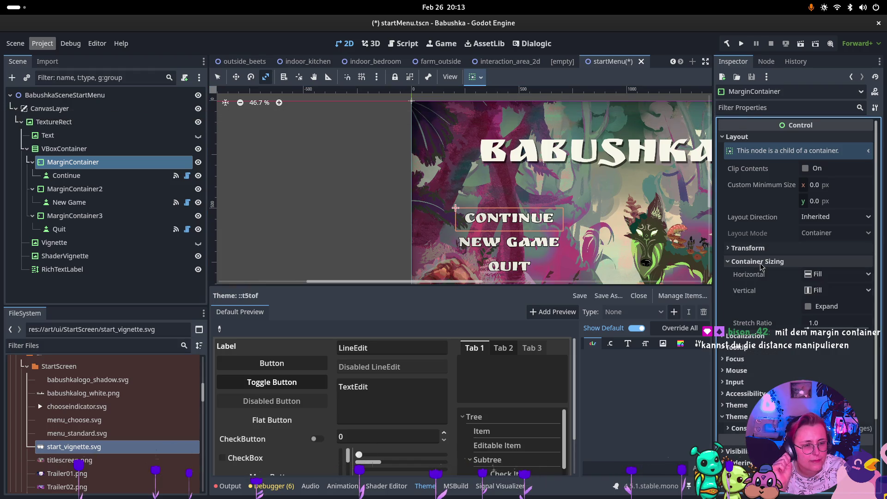
pyautogui.click(762, 262)
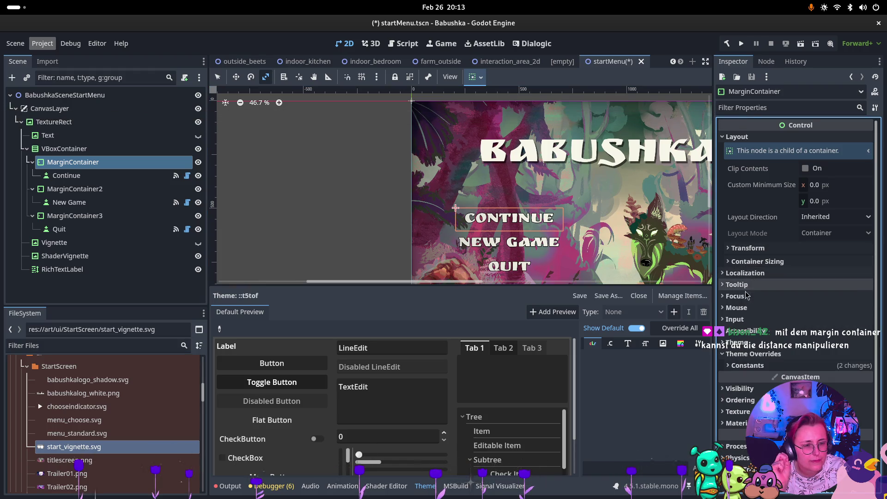
pyautogui.click(753, 365)
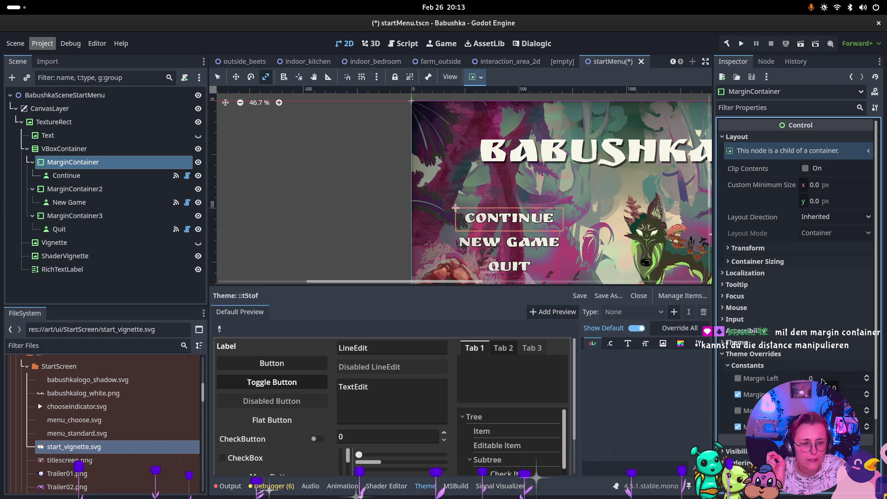
pyautogui.click(822, 410)
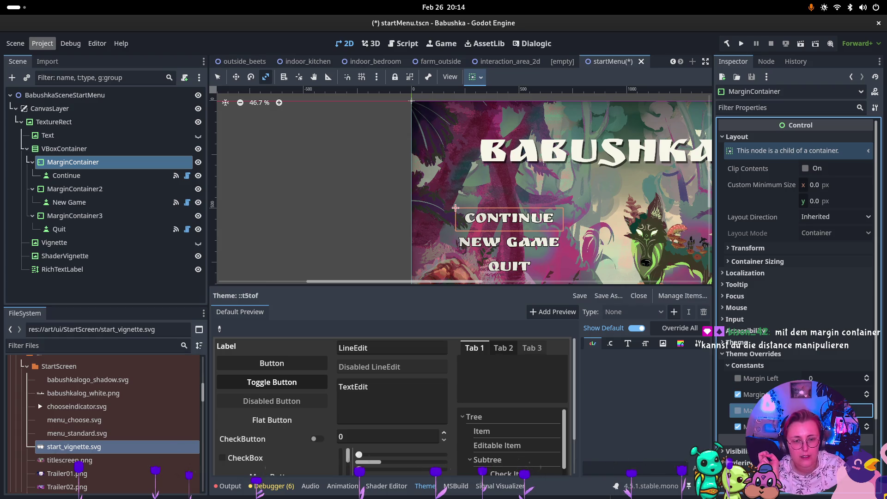
pyautogui.press('Return')
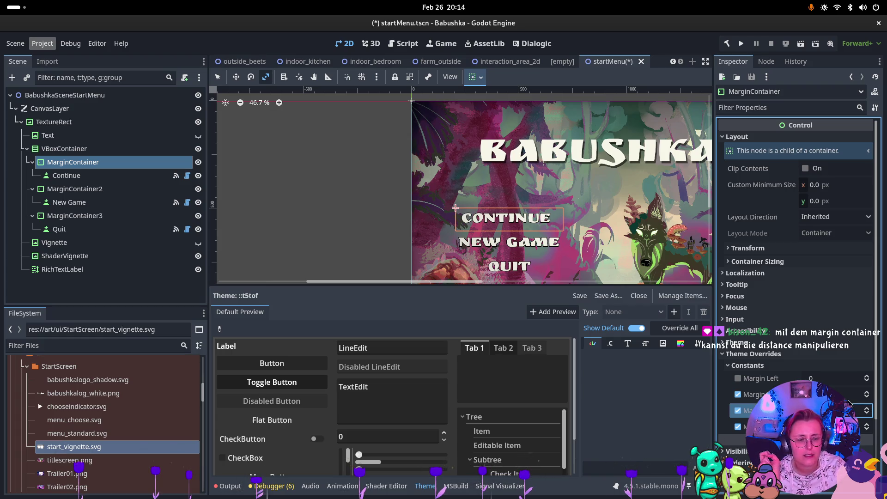
pyautogui.press('Return')
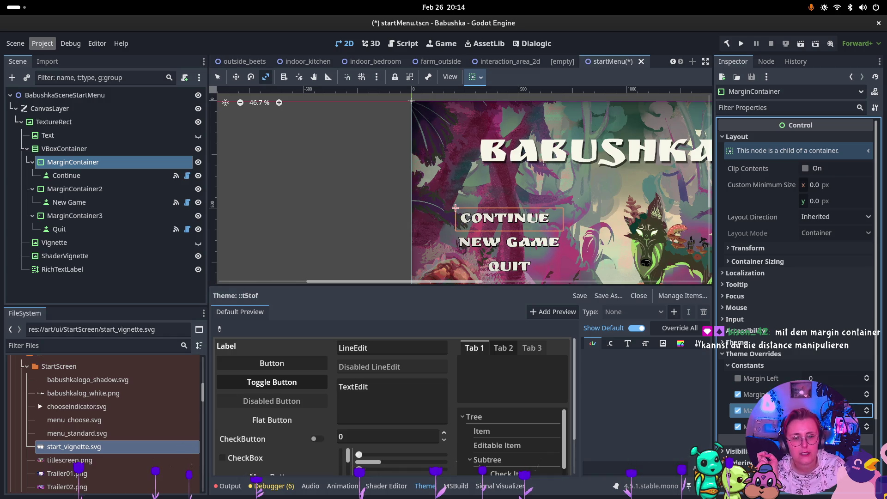
pyautogui.press('Return')
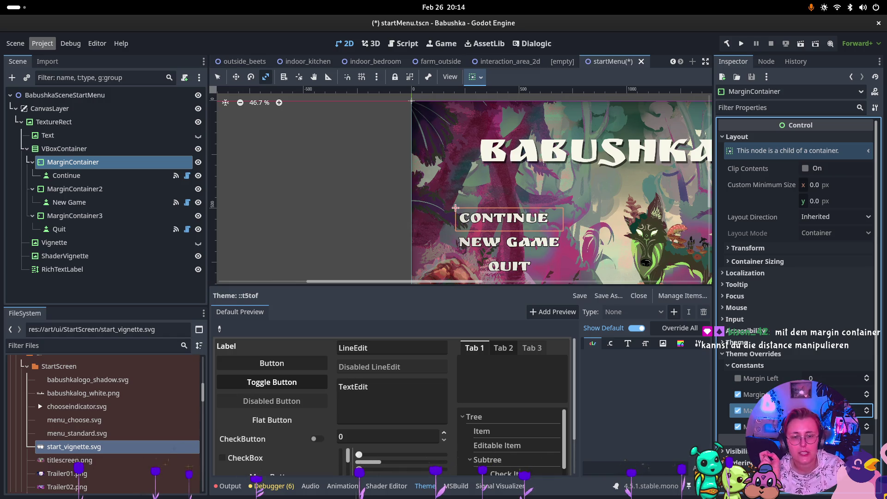
pyautogui.click(69, 202)
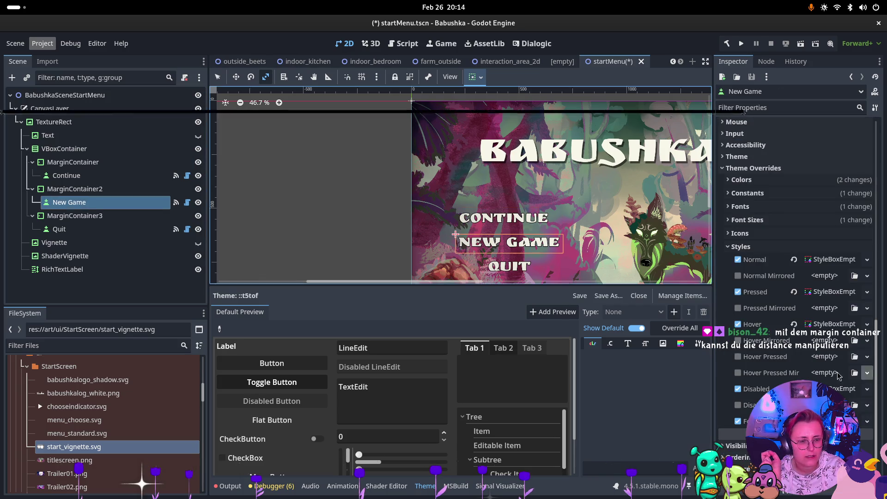
# Give New Game's margin container a left margin override of 50.
pyautogui.click(74, 189)
pyautogui.click(758, 365)
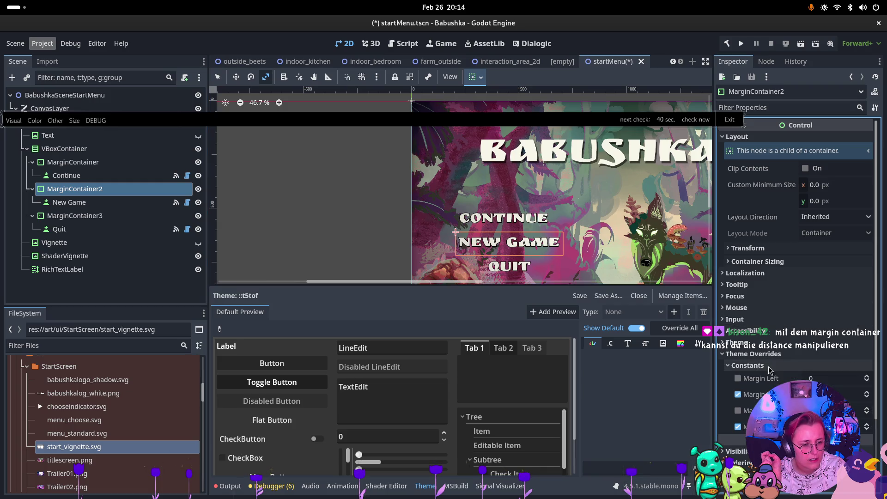
pyautogui.click(837, 378)
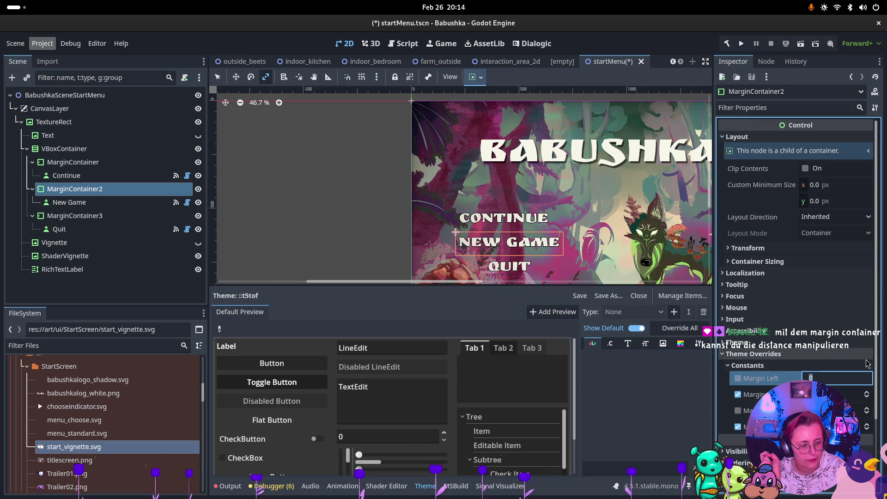
pyautogui.press('Return')
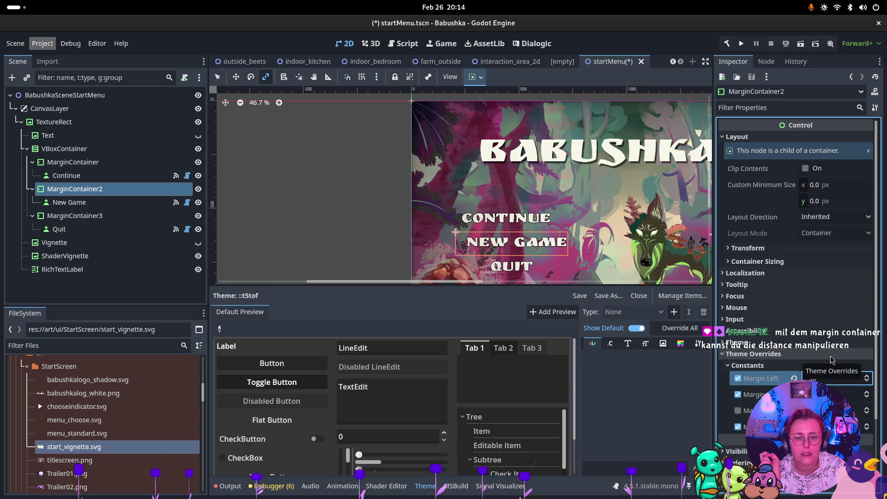
# Enable and raise the third margin override on MarginContainer3 to push QUIT left.
pyautogui.click(88, 230)
pyautogui.scroll(-5, 776, 369)
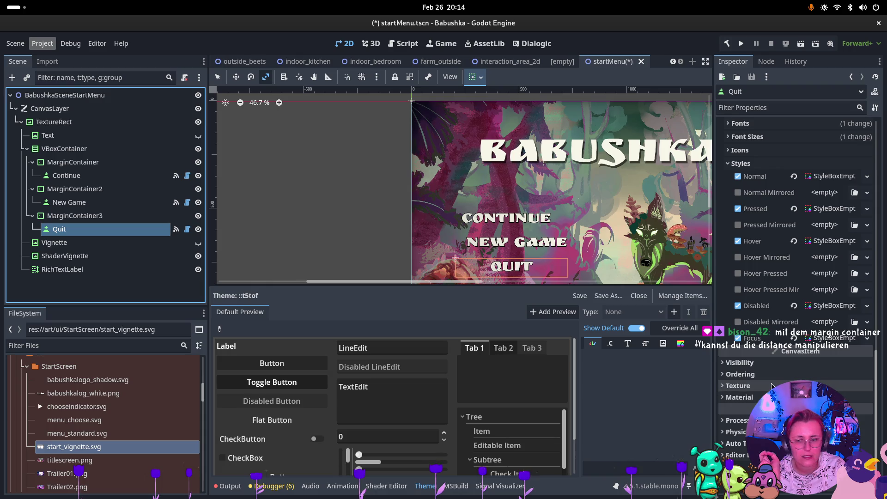
pyautogui.click(75, 216)
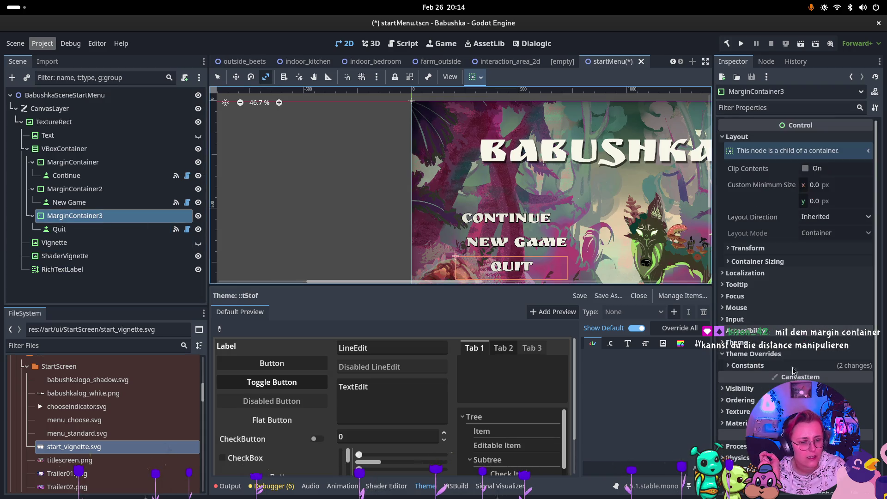
pyautogui.click(751, 365)
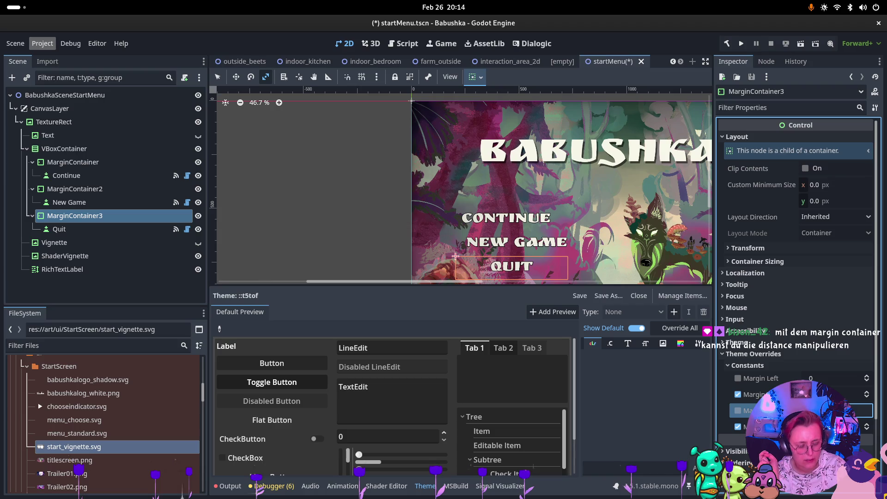
pyautogui.click(738, 411)
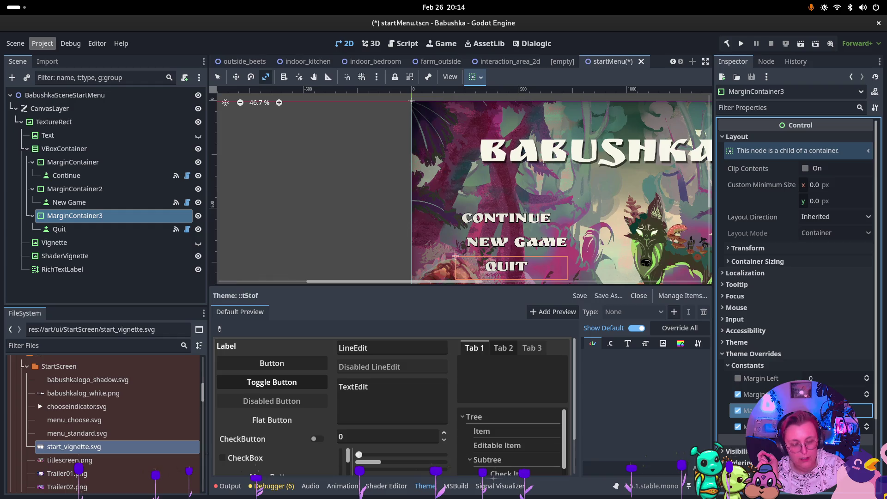
pyautogui.press('Return')
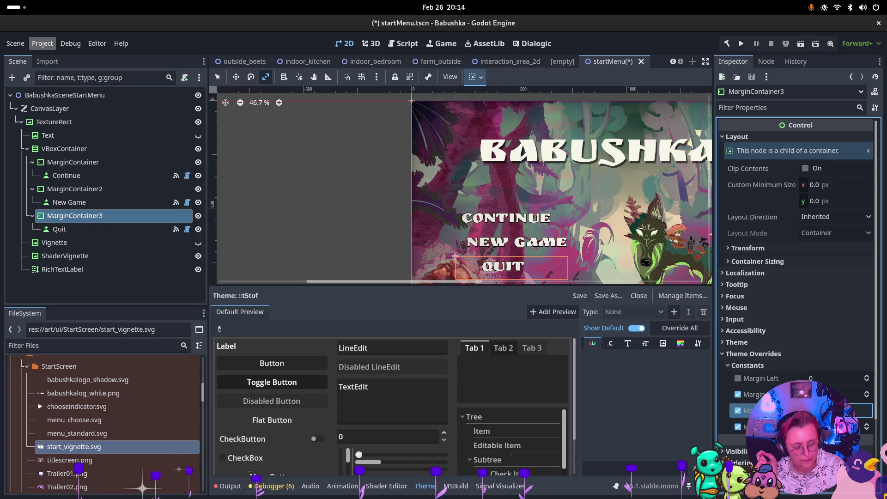
pyautogui.press('Return')
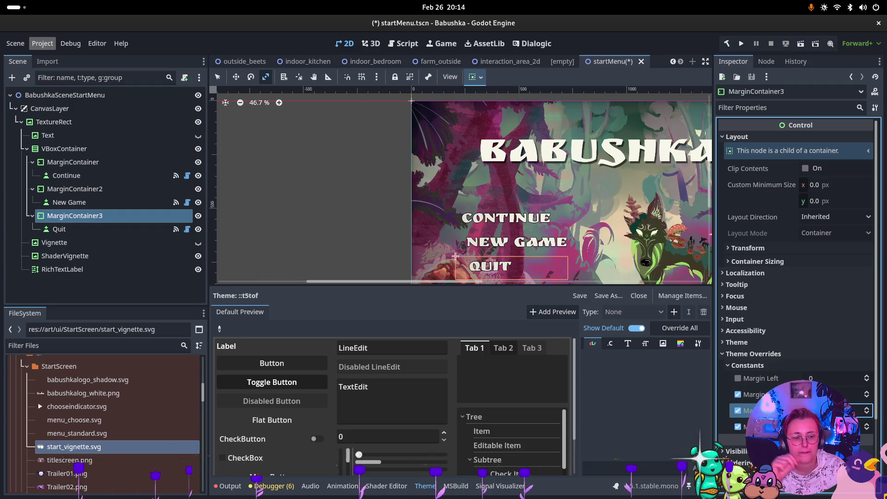
pyautogui.click(832, 410)
pyautogui.press('Return')
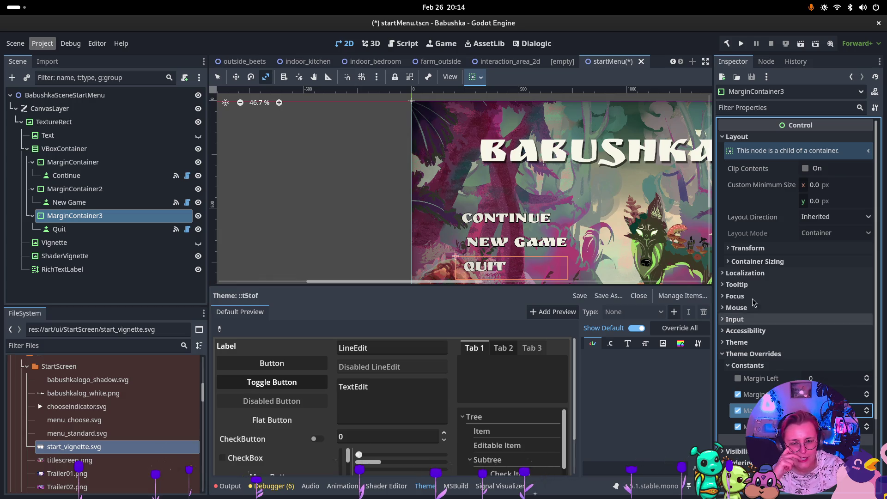
# Inspect Continue's container and compare the menu against the reference start-screen image.
pyautogui.press('Up')
pyautogui.press('Up')
pyautogui.press('Up')
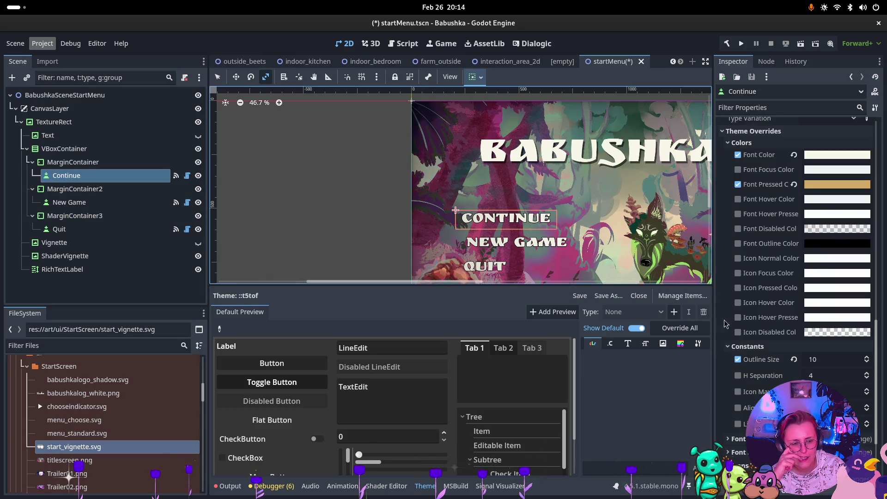
pyautogui.scroll(-5, 792, 352)
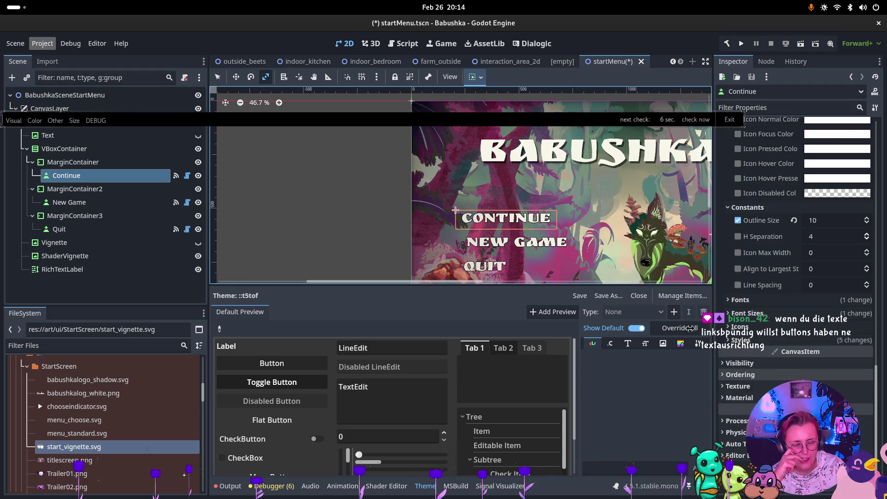
pyautogui.click(58, 170)
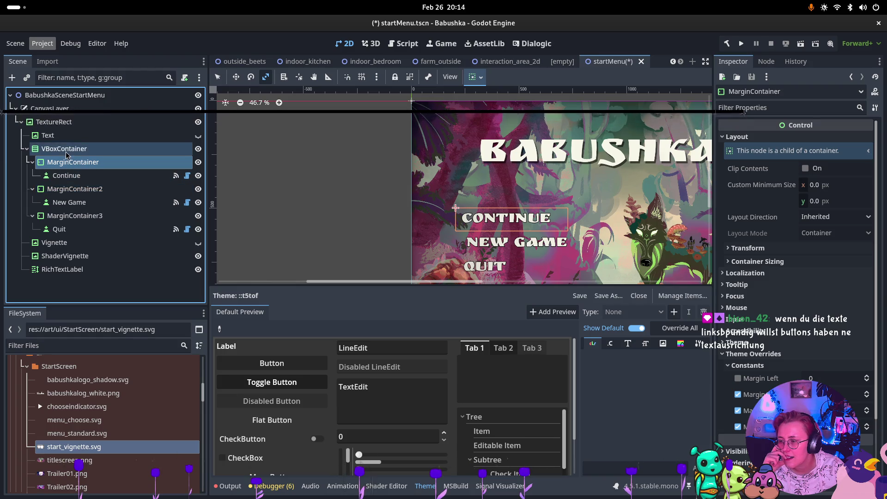
pyautogui.moveTo(69, 162)
pyautogui.mouseDown()
pyautogui.moveTo(139, 164)
pyautogui.moveTo(138, 189)
pyautogui.moveTo(149, 172)
pyautogui.mouseUp()
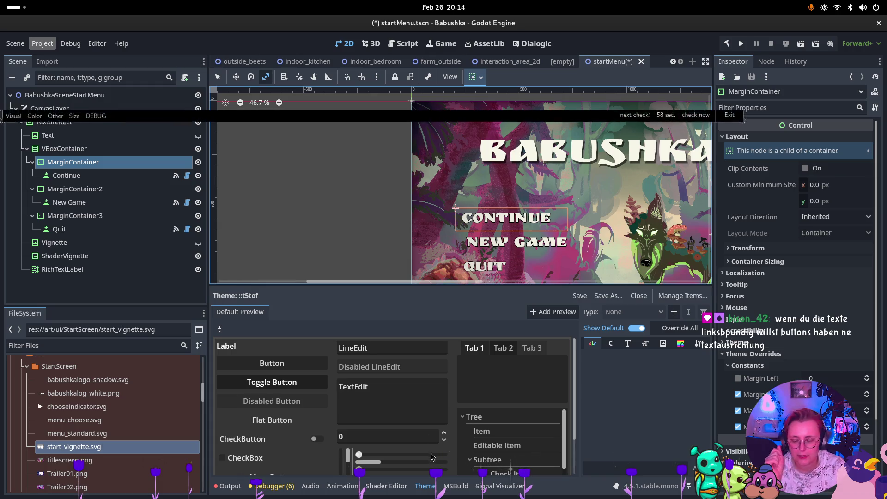
pyautogui.press('super')
pyautogui.click(479, 325)
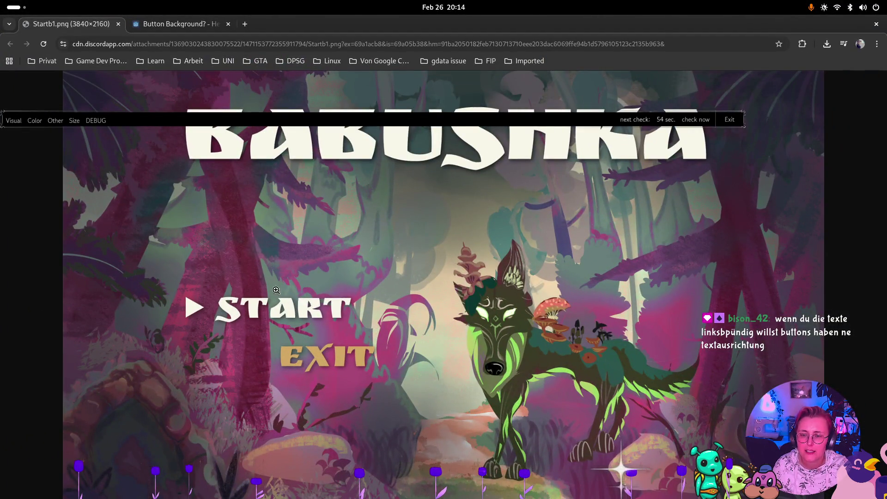
pyautogui.press('super')
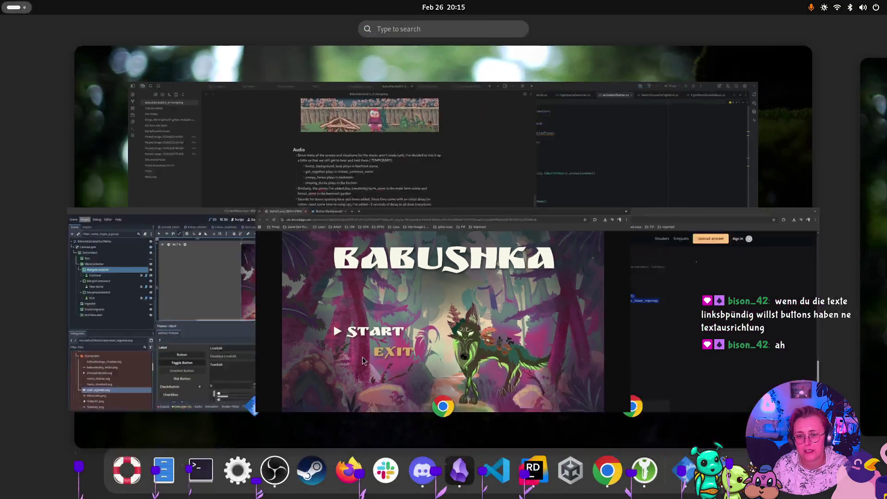
pyautogui.click(214, 328)
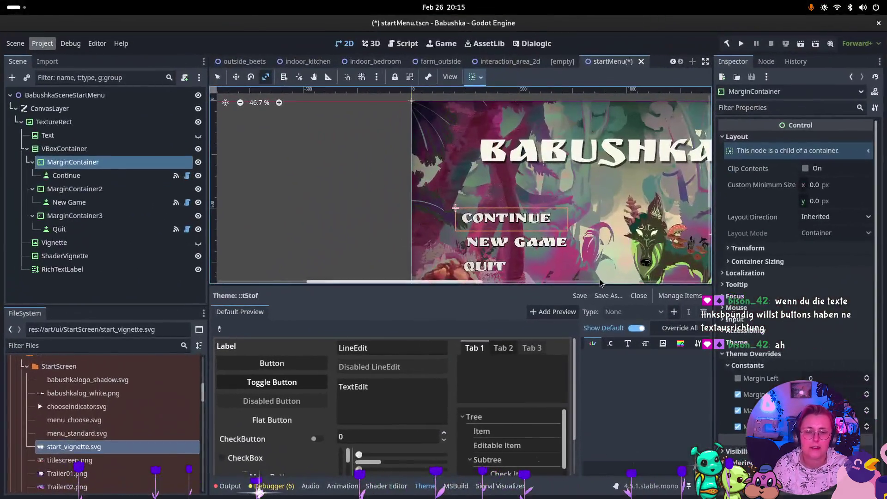
# Select MarginContainer3, QUIT's container, and recommit its third margin value.
pyautogui.scroll(-2, 568, 193)
pyautogui.scroll(-1, 567, 192)
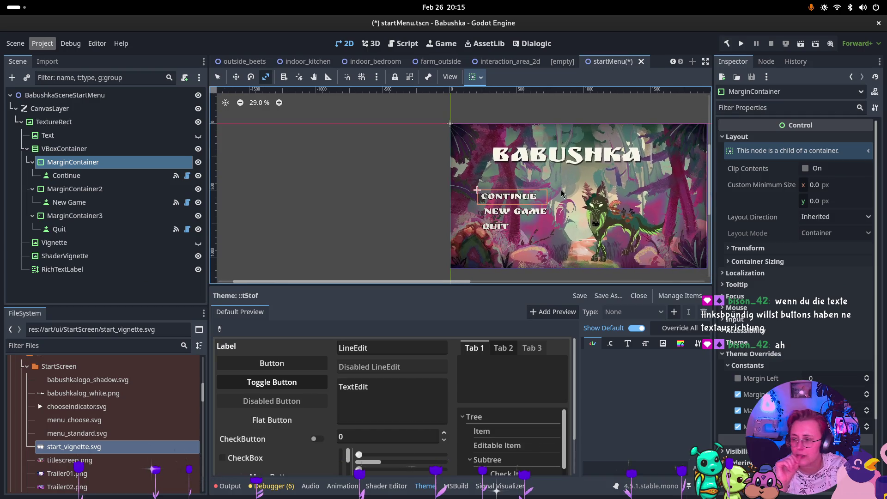
pyautogui.scroll(2, 629, 224)
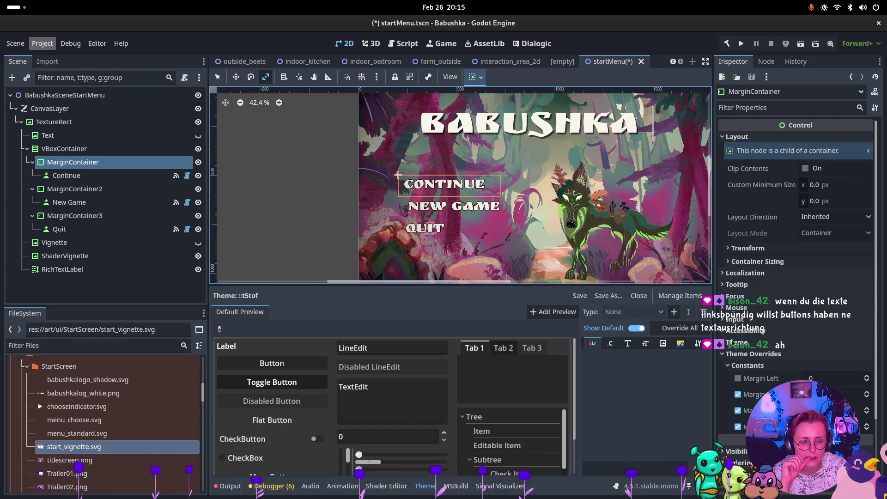
pyautogui.click(115, 229)
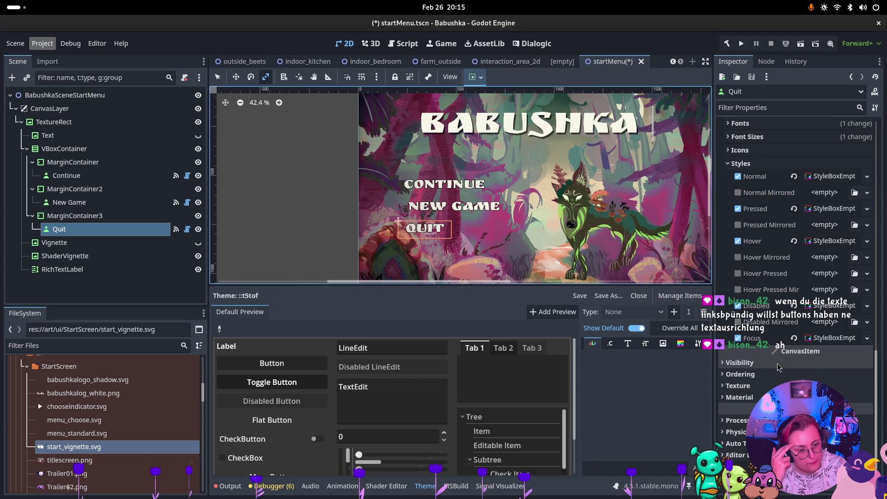
pyautogui.scroll(5, 770, 333)
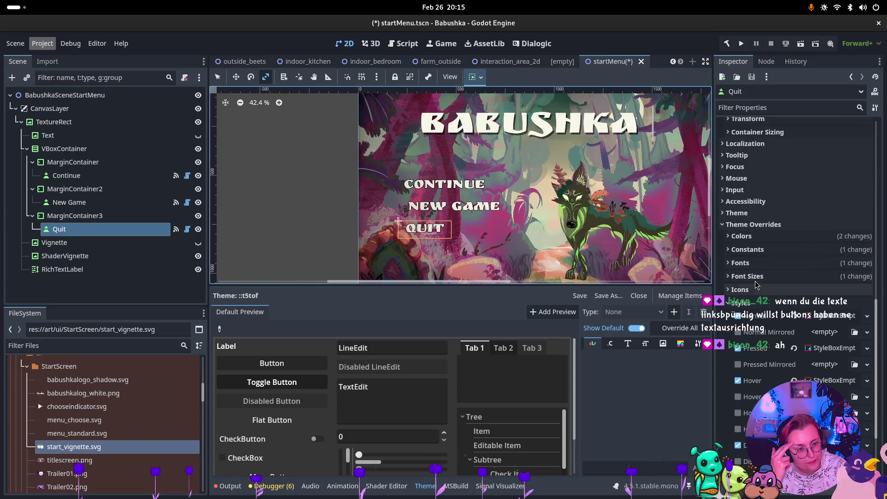
pyautogui.click(75, 216)
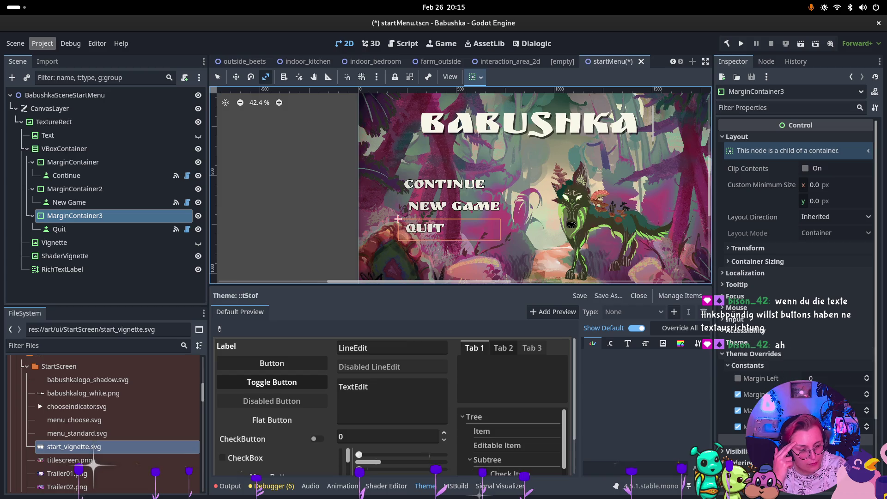
pyautogui.click(749, 410)
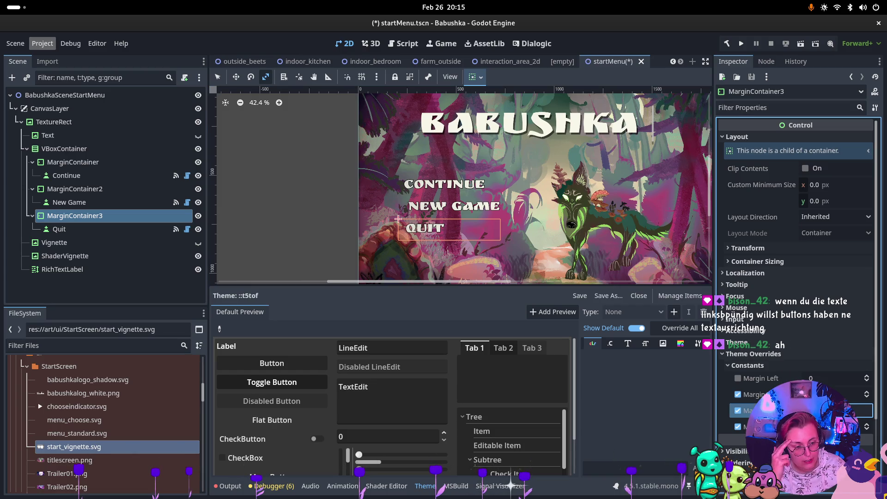
pyautogui.press('Return')
# Turn off the third margin override and set Margin Left to 300 on MarginContainer3.
pyautogui.click(739, 411)
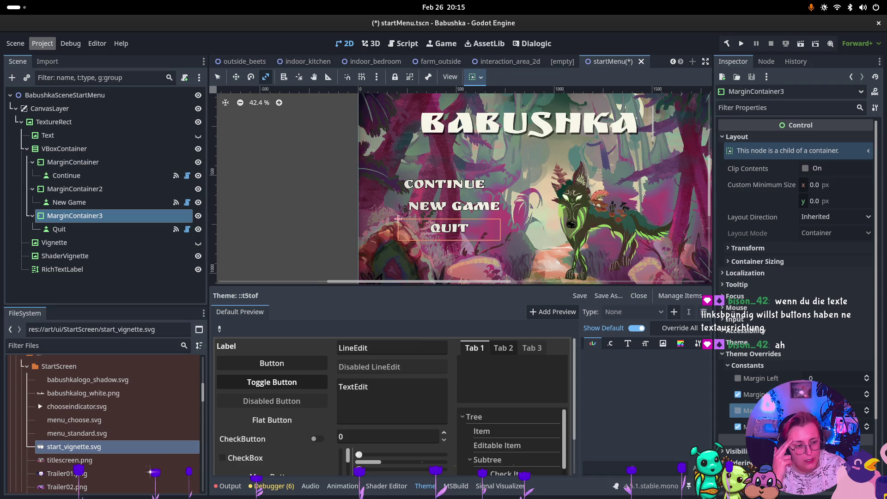
pyautogui.click(826, 380)
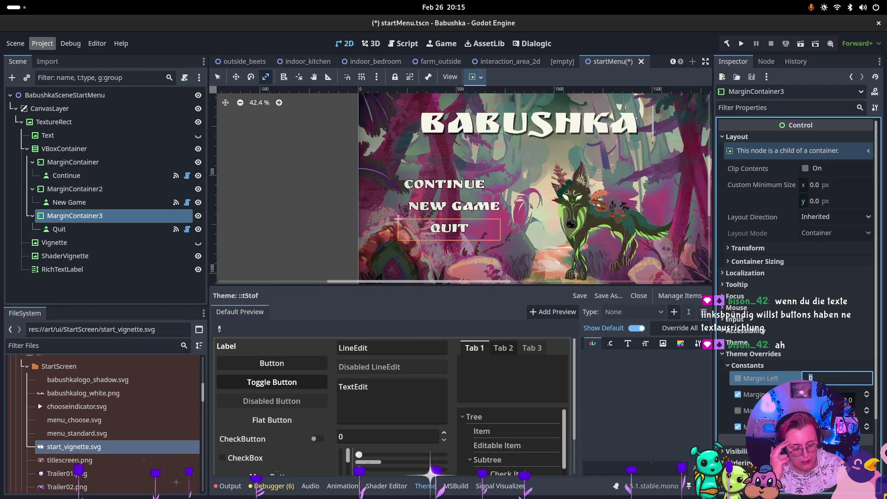
pyautogui.write('20')
pyautogui.press('Return')
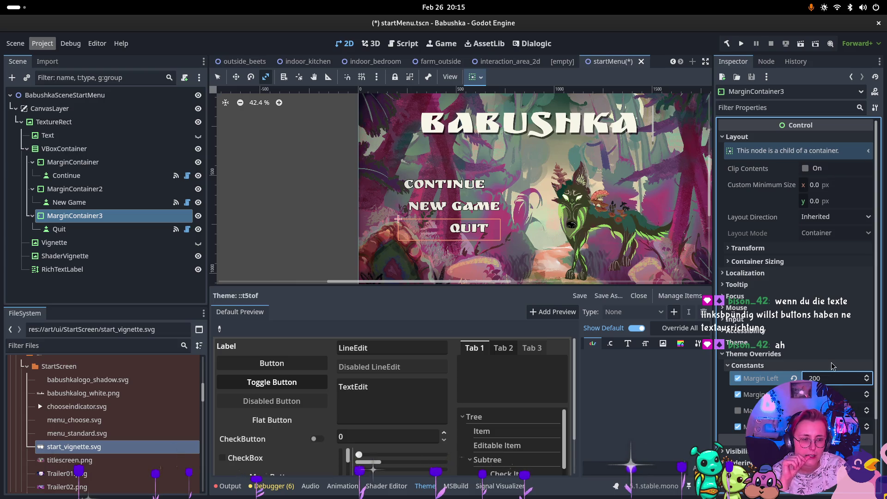
pyautogui.write('300')
pyautogui.press('Return')
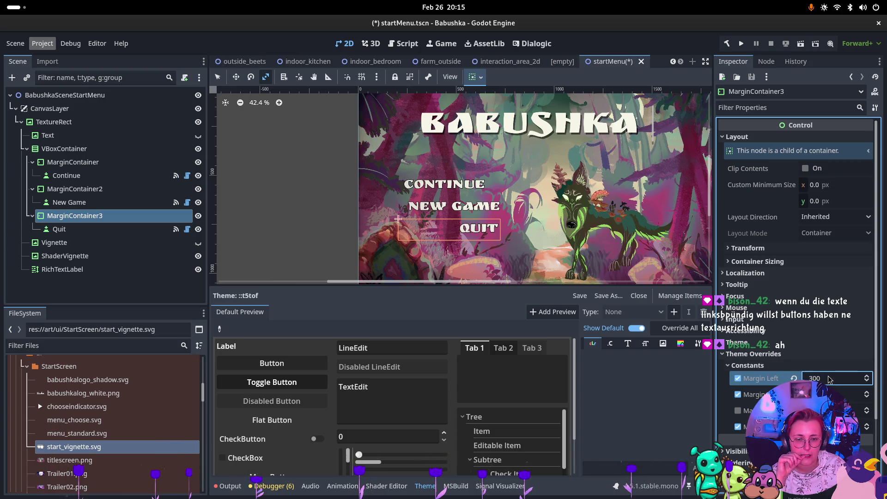
# Edit MarginContainer's margin override so CONTINUE shifts left.
pyautogui.click(100, 189)
pyautogui.click(66, 176)
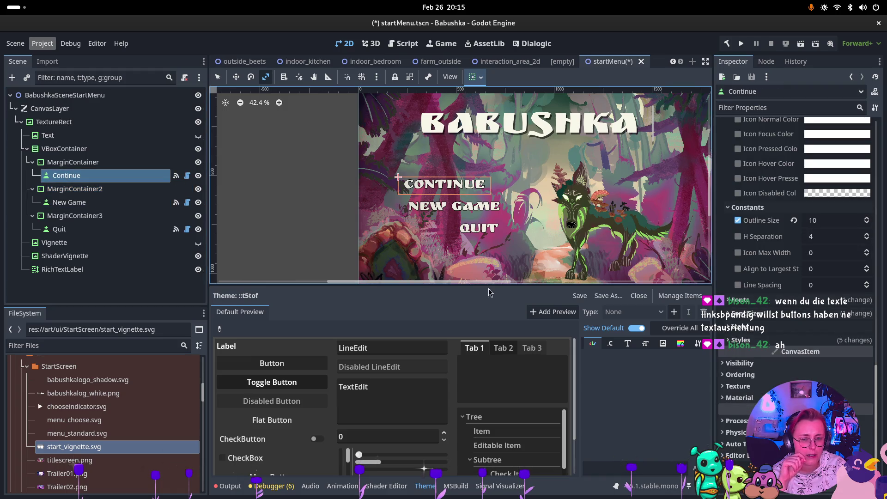
pyautogui.click(72, 162)
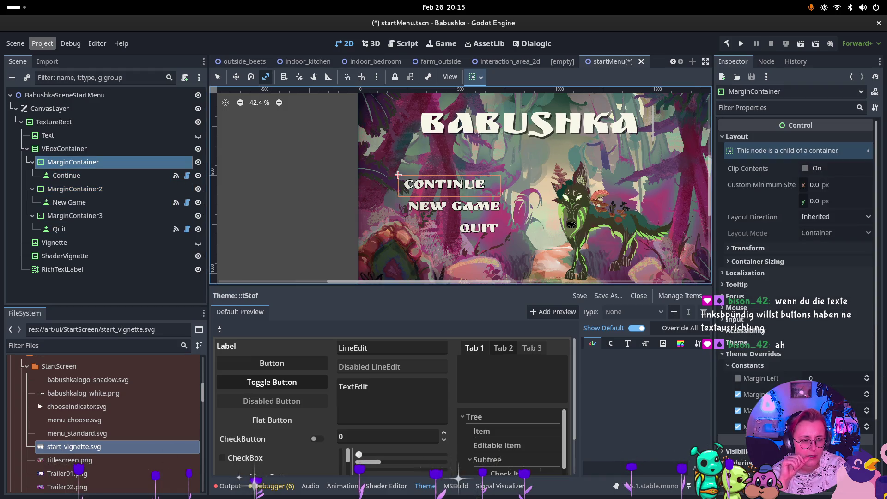
pyautogui.press('Tab')
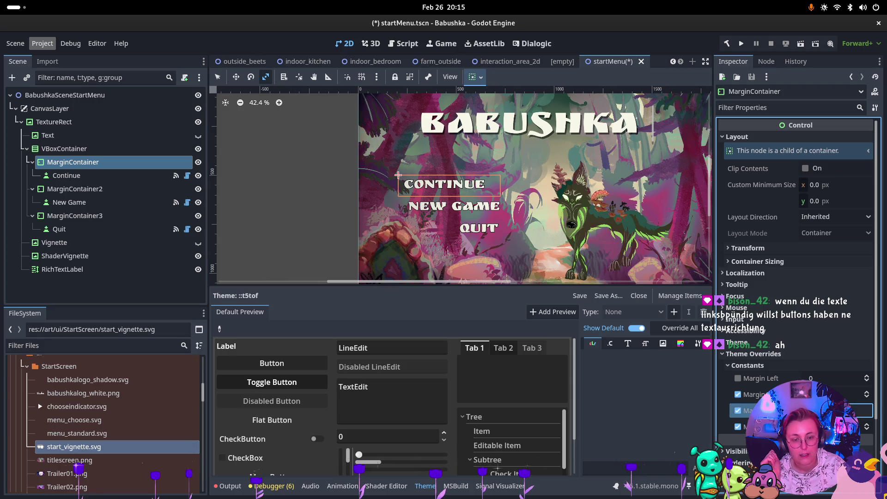
pyautogui.press('Return')
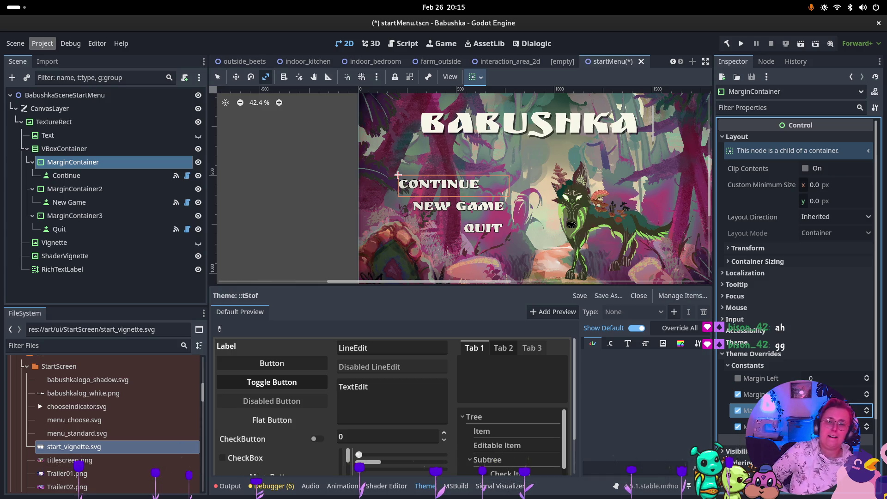
pyautogui.click(496, 247)
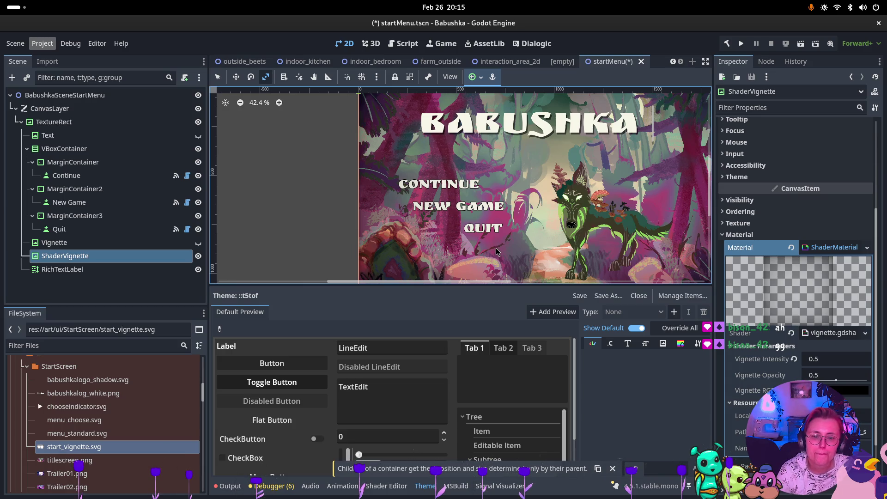
pyautogui.scroll(-1, 523, 204)
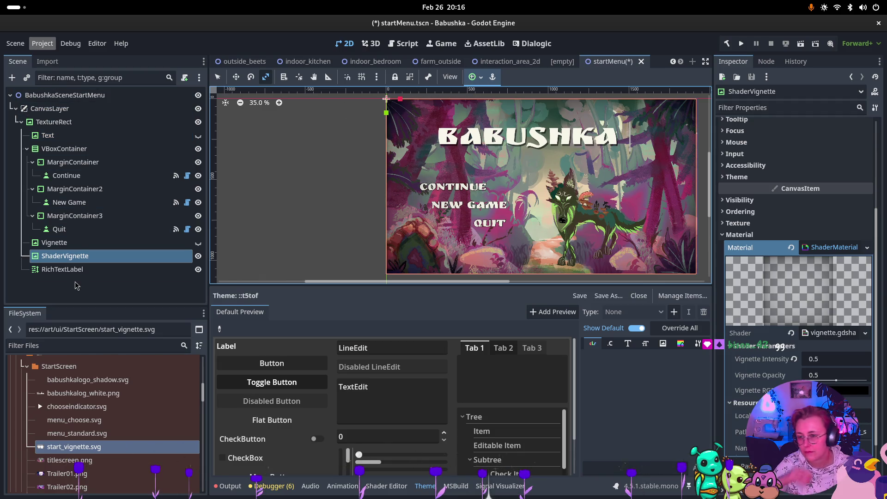
# Add a Node2D under the root node and rename it Audio.
pyautogui.rightClick(74, 255)
pyautogui.click(165, 191)
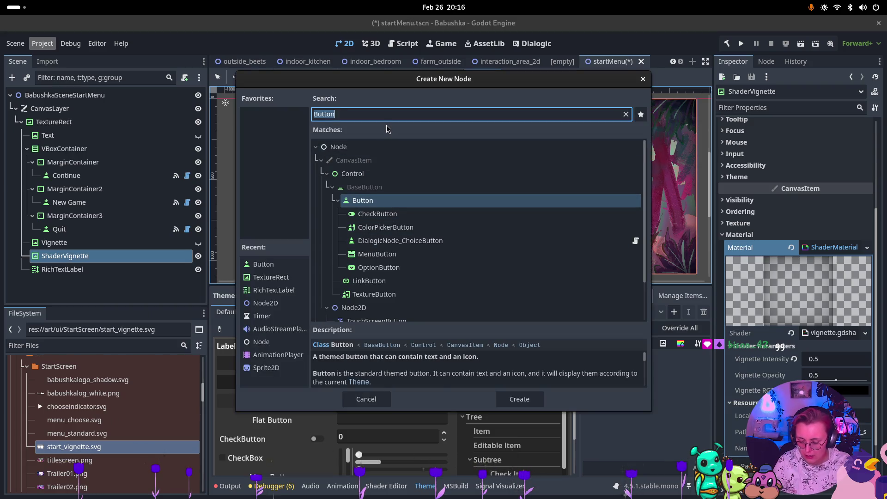
pyautogui.write('node')
pyautogui.press('Down')
pyautogui.press('Return')
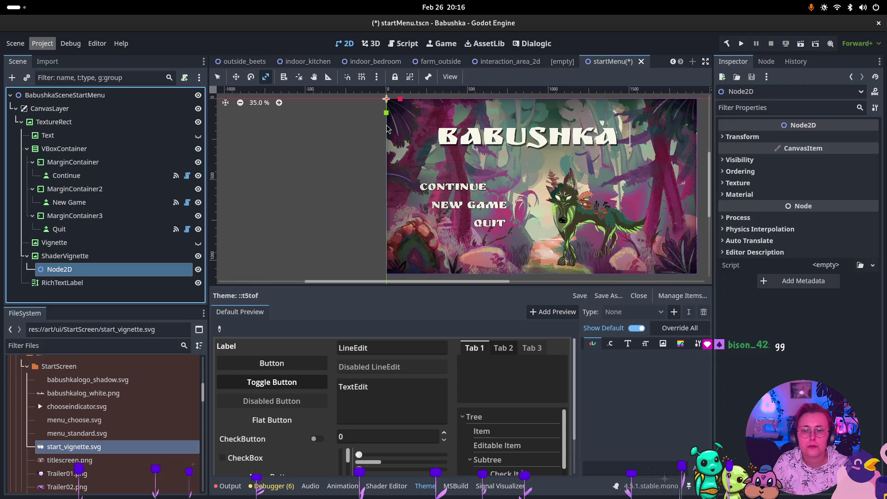
pyautogui.moveTo(79, 269); pyautogui.dragTo(80, 95)
pyautogui.doubleClick(61, 282)
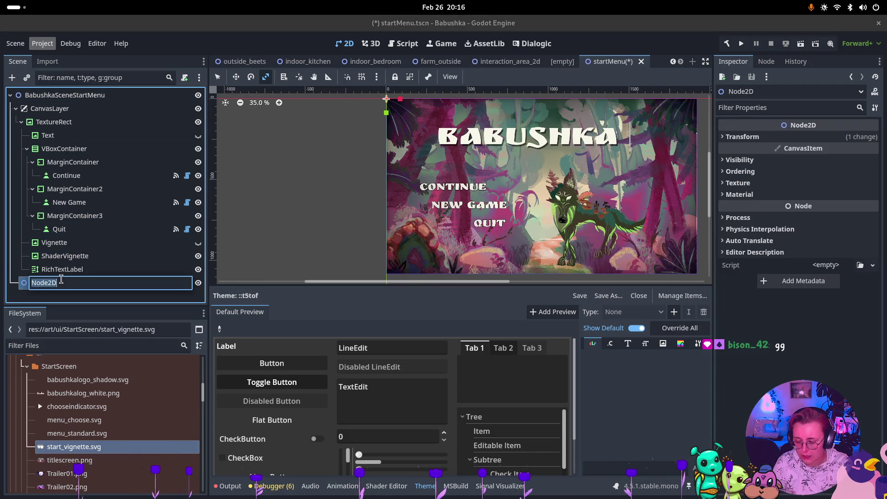
pyautogui.write('Audio')
pyautogui.press('Return')
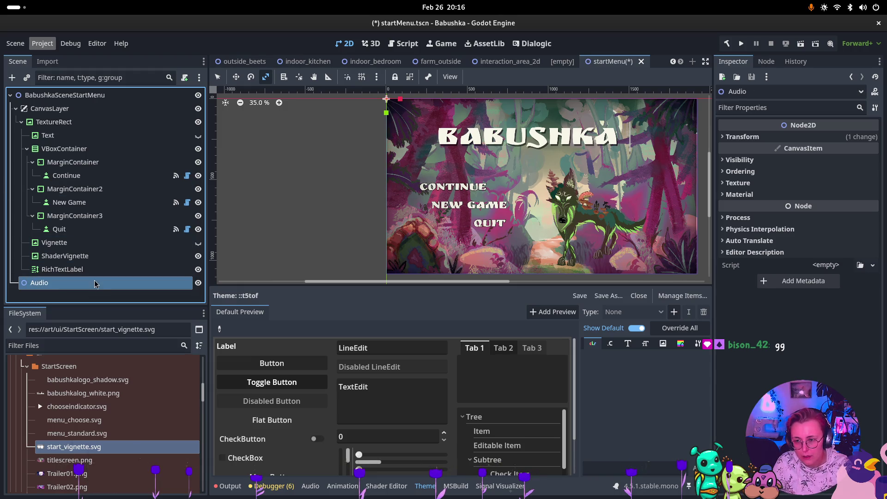
# Create an AudioStreamPlayer2D child under the Audio node.
pyautogui.rightClick(94, 283)
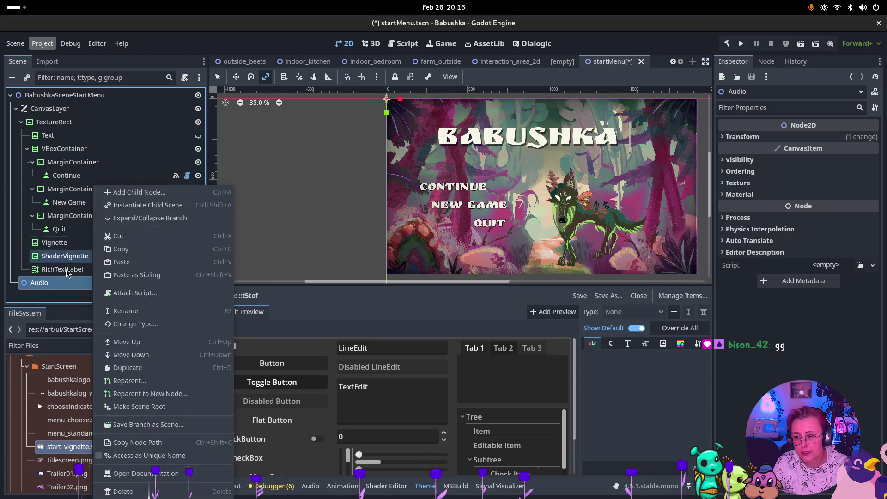
pyautogui.click(139, 193)
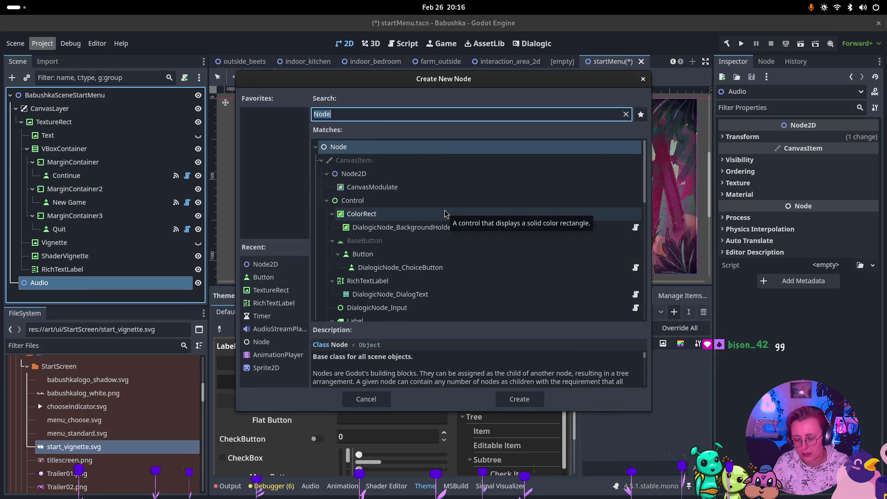
pyautogui.write('Audio')
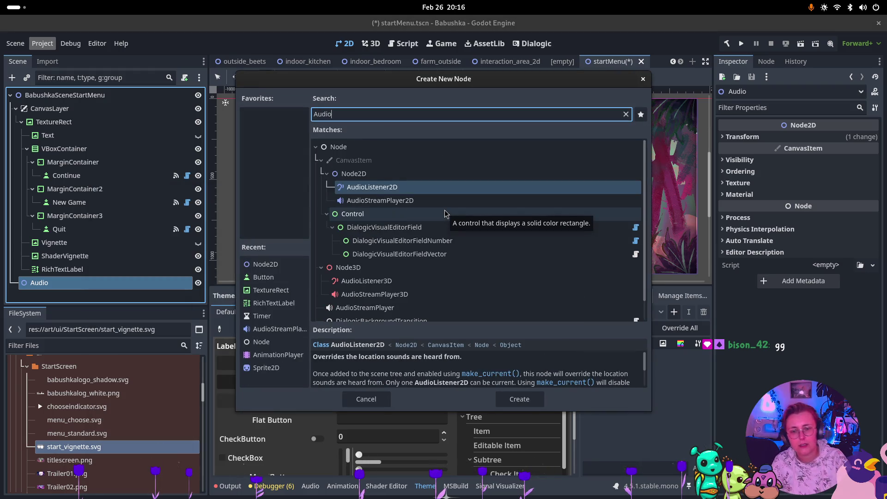
pyautogui.press('Down')
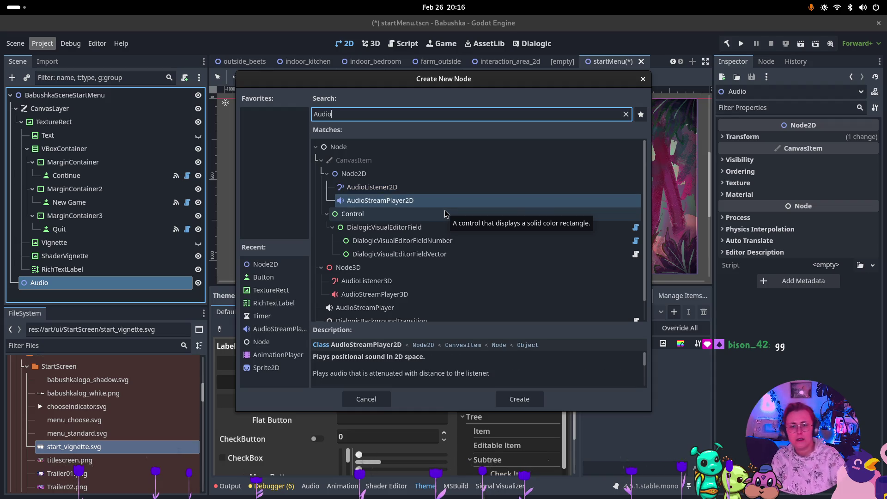
pyautogui.press('Return')
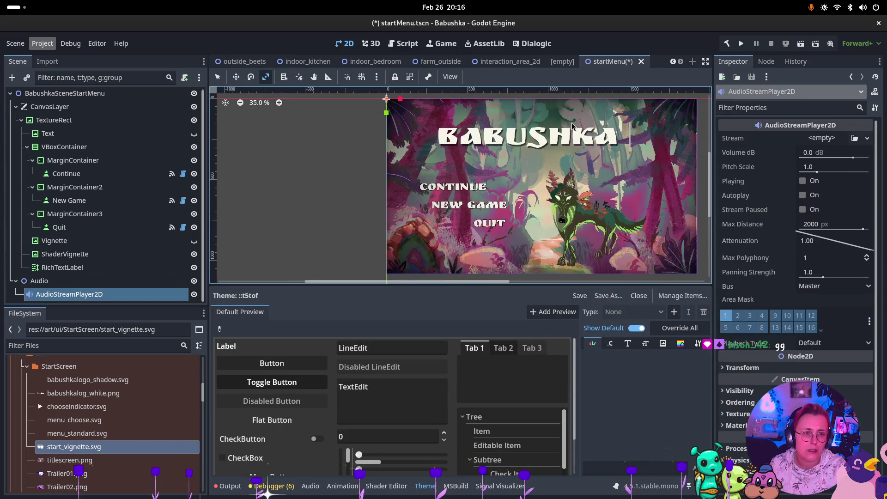
pyautogui.doubleClick(180, 294)
# Rename the audio player to Button SFX and expand audio > sfx in FileSystem.
pyautogui.write('Button SF')
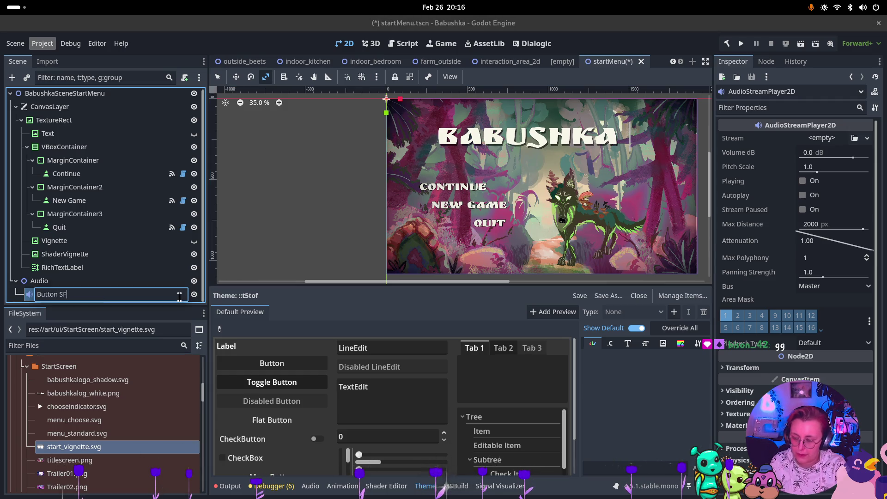
pyautogui.write('X')
pyautogui.press('Return')
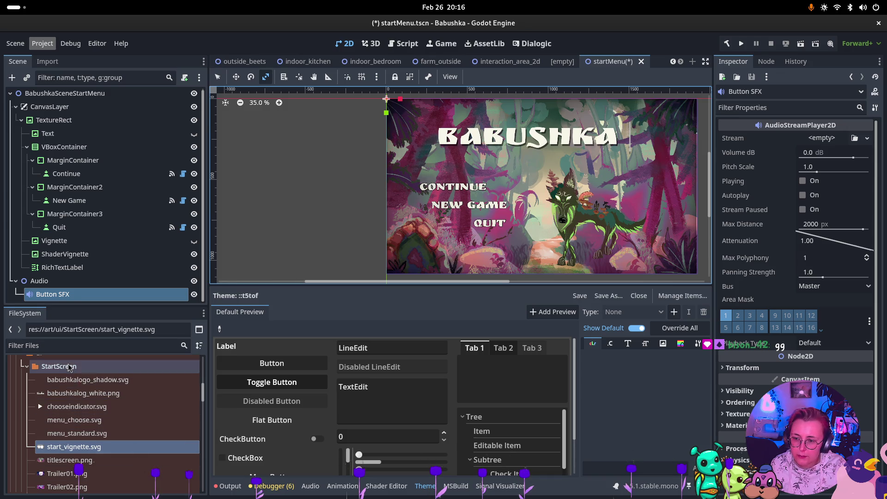
pyautogui.scroll(10, 49, 386)
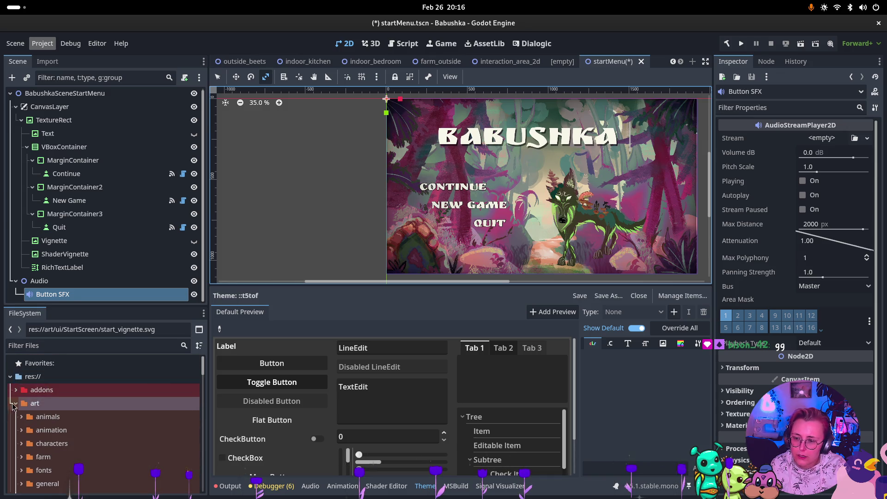
pyautogui.click(14, 405)
pyautogui.click(16, 417)
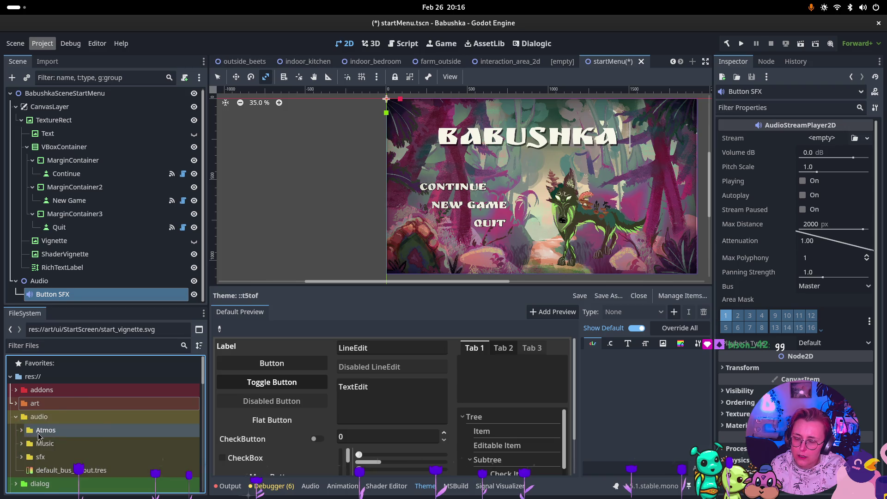
pyautogui.scroll(-1, 39, 437)
pyautogui.click(21, 445)
# Open the UI > Menu sound effects folder and select SFX_Dialogue_Menu_01.mp3.
pyautogui.scroll(-2, 32, 439)
pyautogui.scroll(-5, 32, 439)
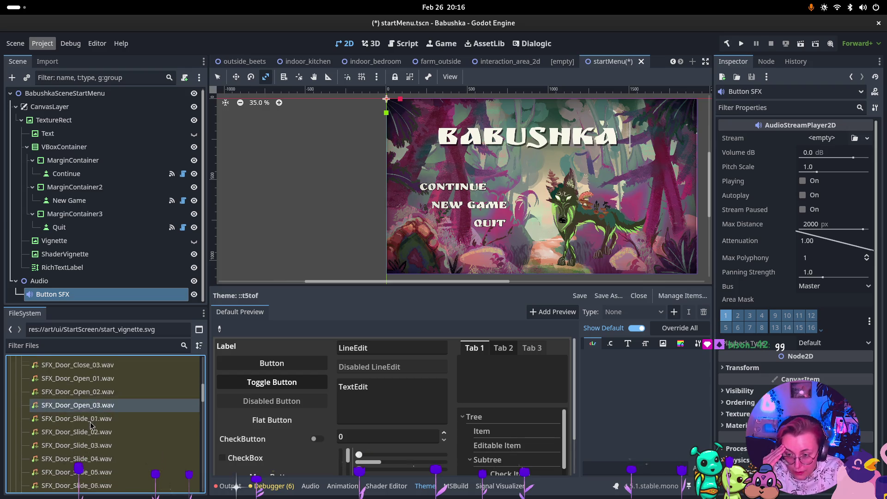
pyautogui.scroll(-5, 92, 423)
pyautogui.scroll(-3, 96, 423)
pyautogui.scroll(-1, 97, 423)
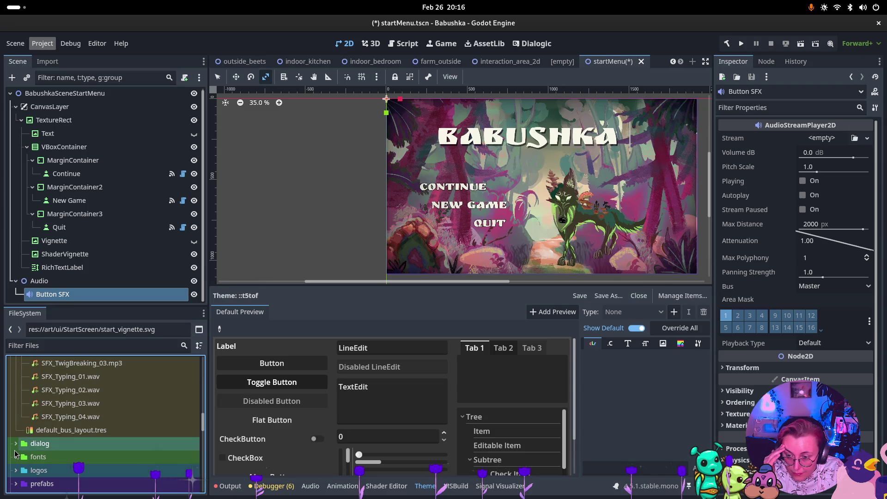
pyautogui.scroll(8, 44, 431)
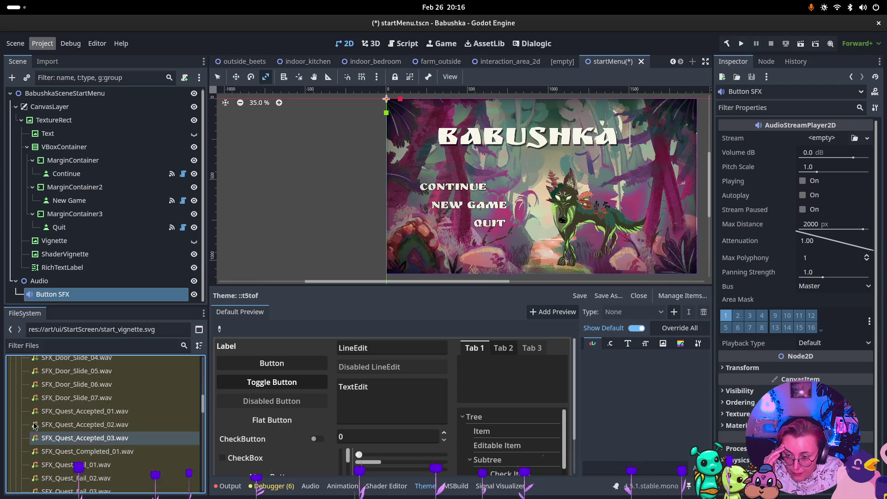
pyautogui.scroll(3, 44, 431)
pyautogui.click(28, 459)
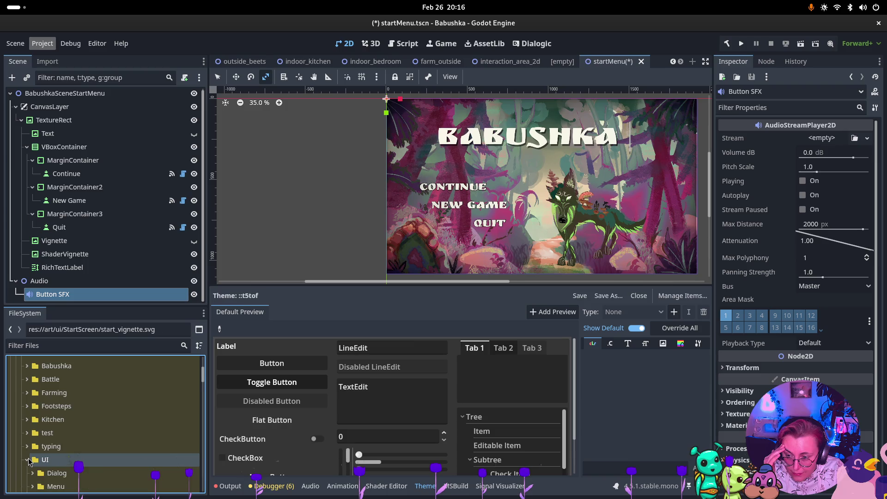
pyautogui.scroll(-2, 30, 457)
pyautogui.click(37, 425)
pyautogui.click(33, 436)
pyautogui.scroll(-2, 120, 421)
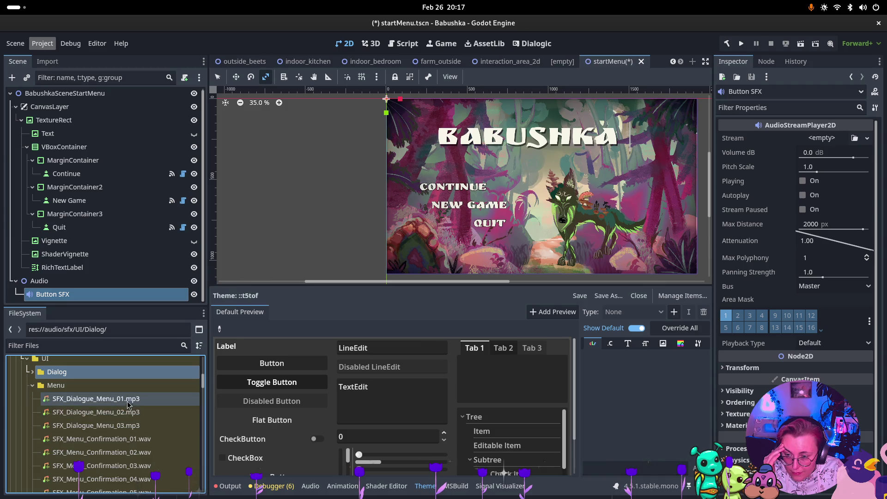
pyautogui.click(118, 398)
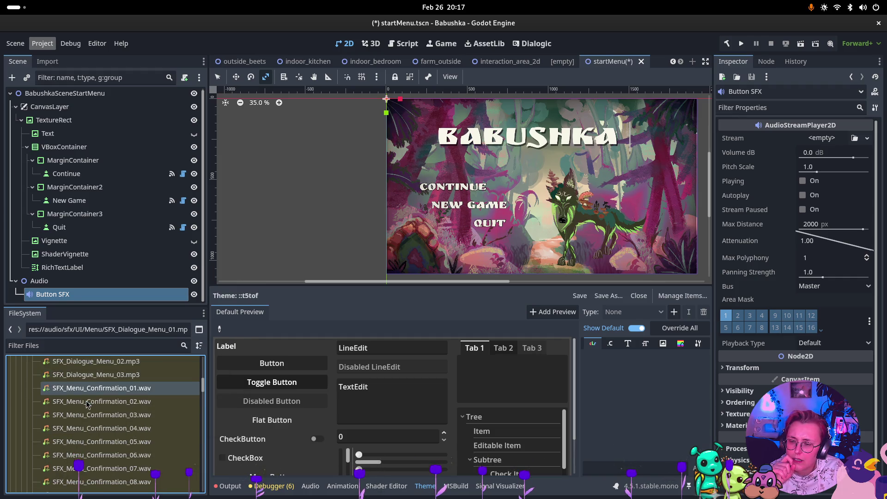
# Preview the SFX_Dialogue_Menu_01.mp3 and SFX_Confirmation.mp3 sounds in the import preview.
pyautogui.doubleClick(110, 400)
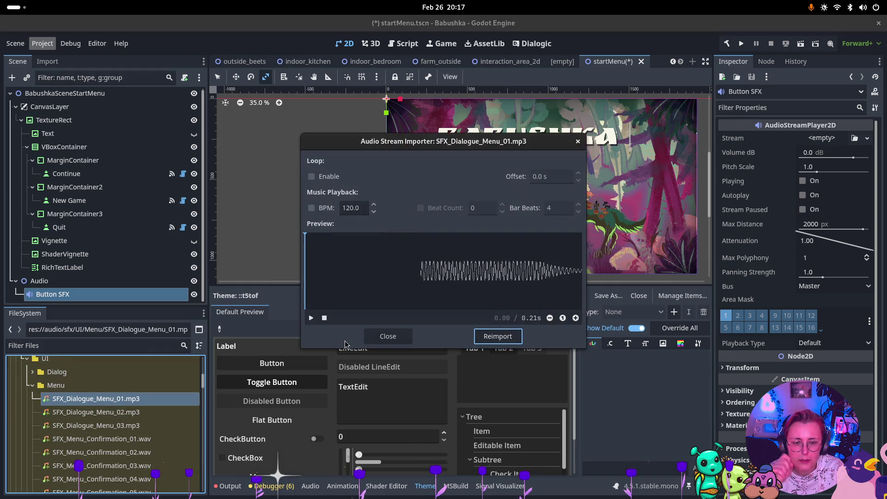
pyautogui.click(311, 318)
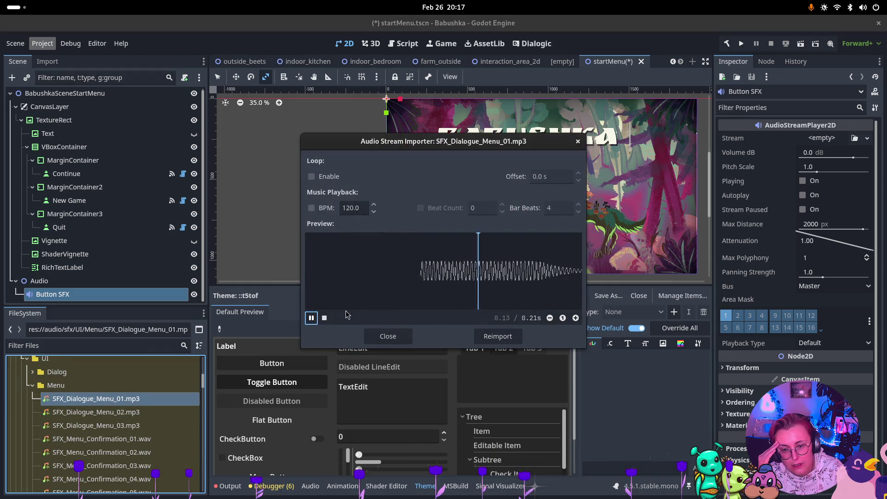
pyautogui.click(578, 141)
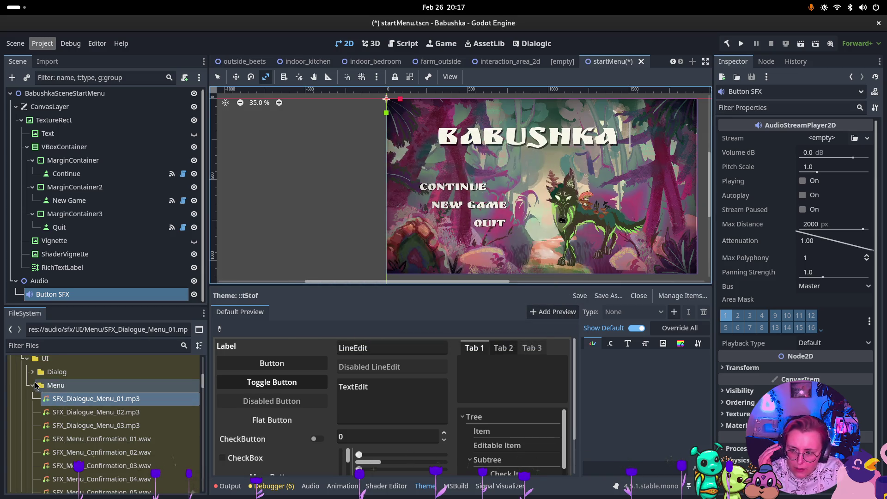
pyautogui.click(32, 386)
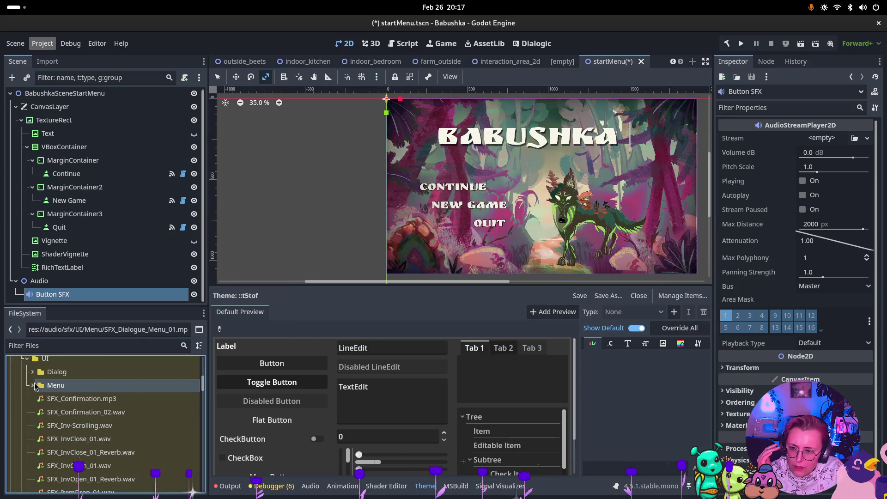
pyautogui.doubleClick(81, 399)
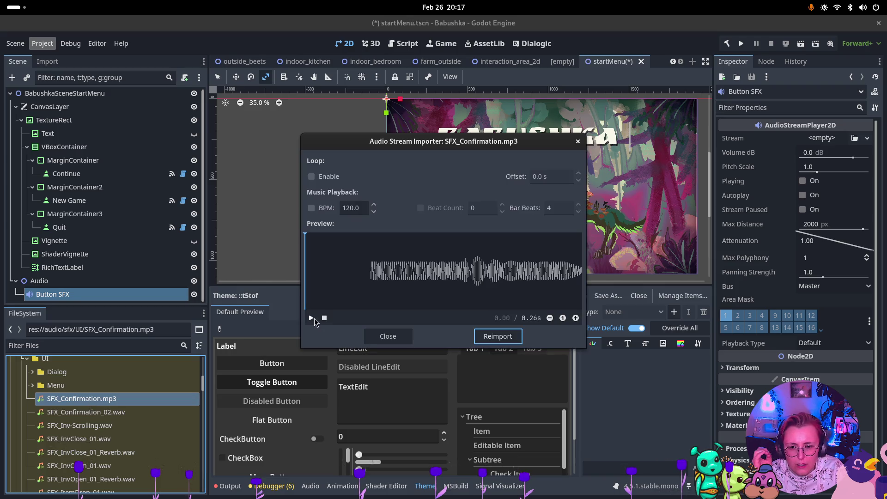
pyautogui.click(311, 318)
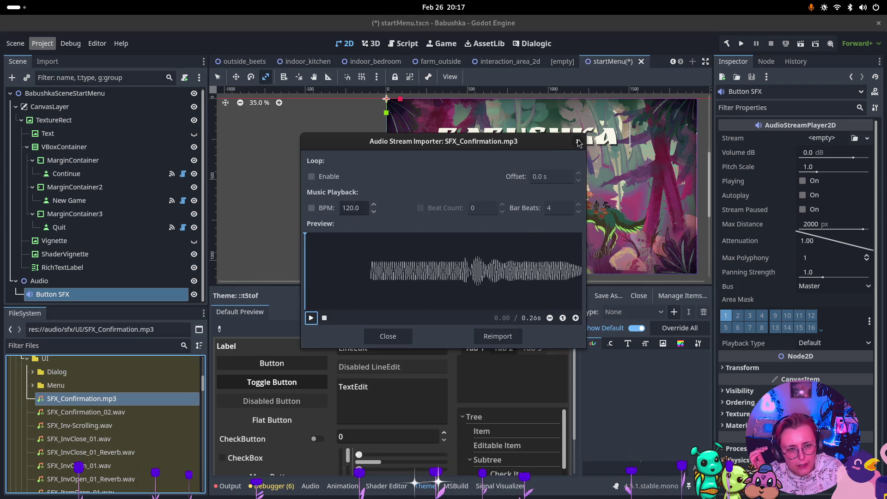
pyautogui.click(578, 142)
# Open the Dialog sound folder and audition SFX_Dialog_01, 02 and 04.wav in the Inspector.
pyautogui.scroll(-3, 110, 428)
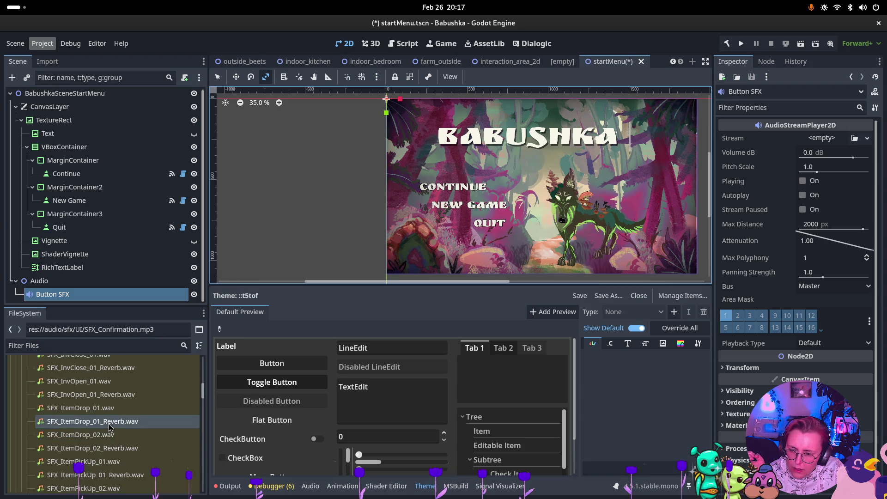
pyautogui.scroll(-5, 110, 428)
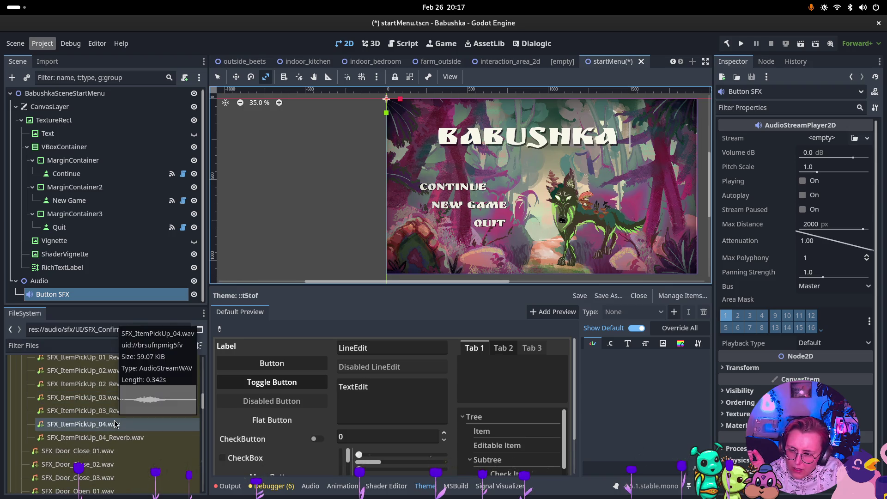
pyautogui.scroll(-8, 115, 424)
pyautogui.scroll(15, 115, 418)
pyautogui.scroll(-4, 106, 413)
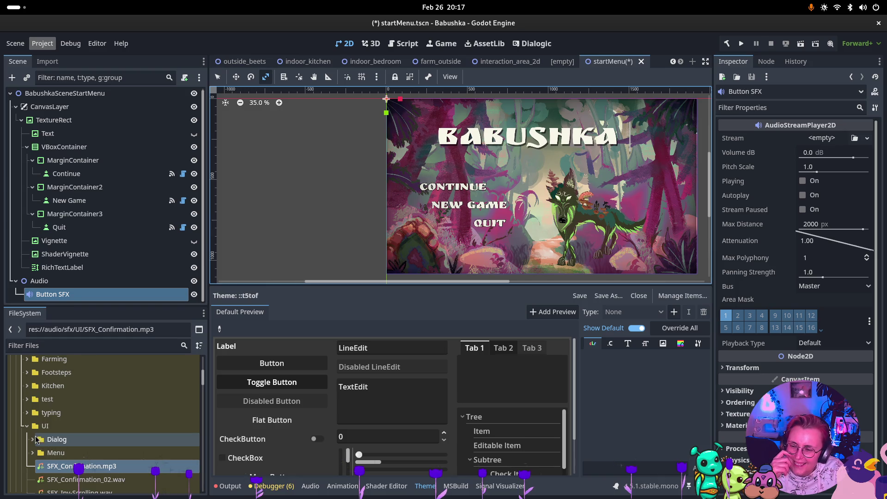
pyautogui.click(35, 439)
pyautogui.click(100, 449)
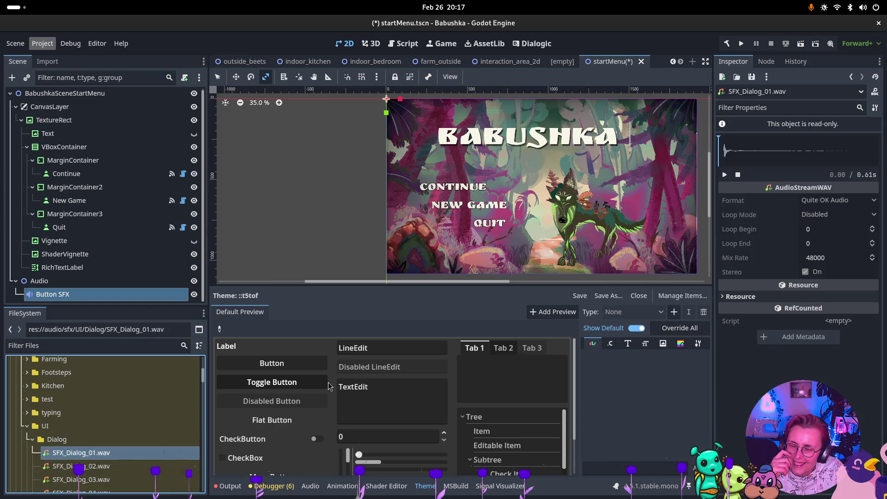
pyautogui.click(81, 466)
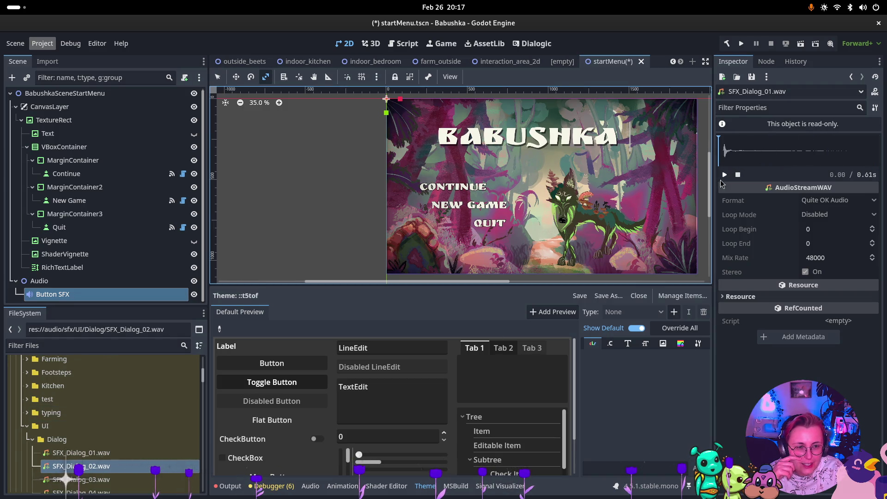
pyautogui.click(725, 175)
pyautogui.scroll(-2, 142, 473)
pyautogui.click(115, 460)
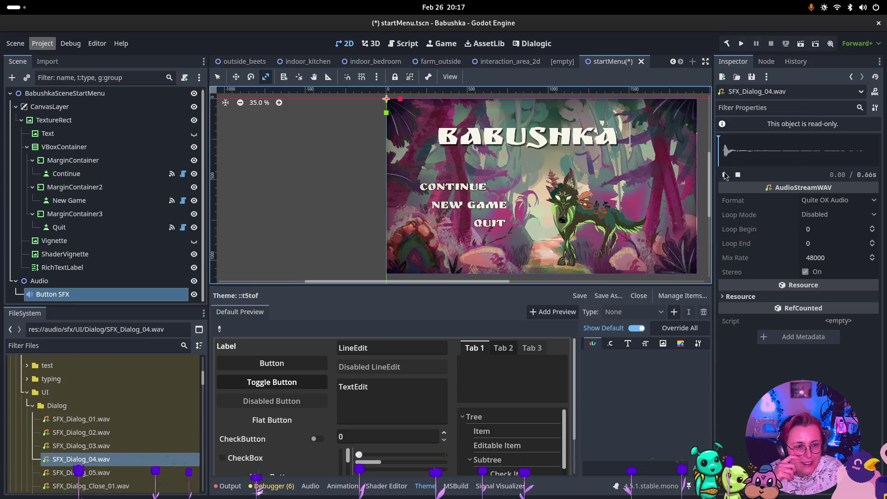
# Select the Button SFX node in the scene tree.
pyautogui.keyDown('shift'); pyautogui.click(93, 281); pyautogui.keyUp('shift')
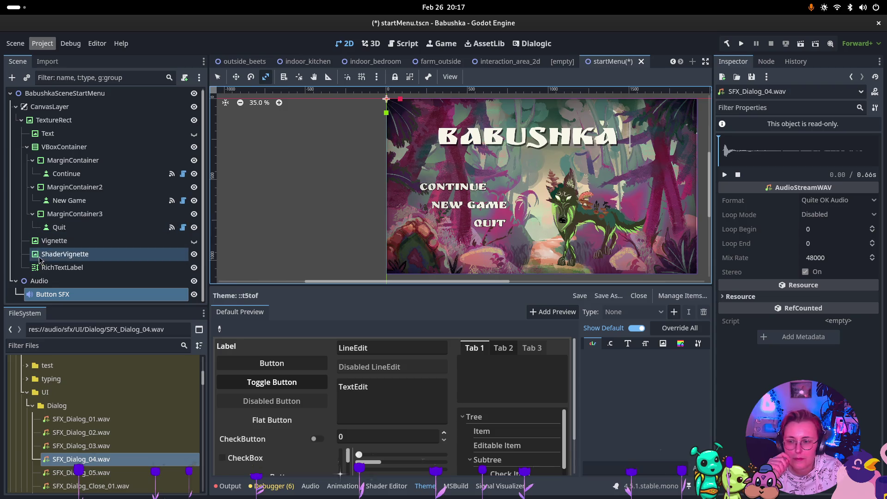
pyautogui.click(93, 281)
pyautogui.click(92, 295)
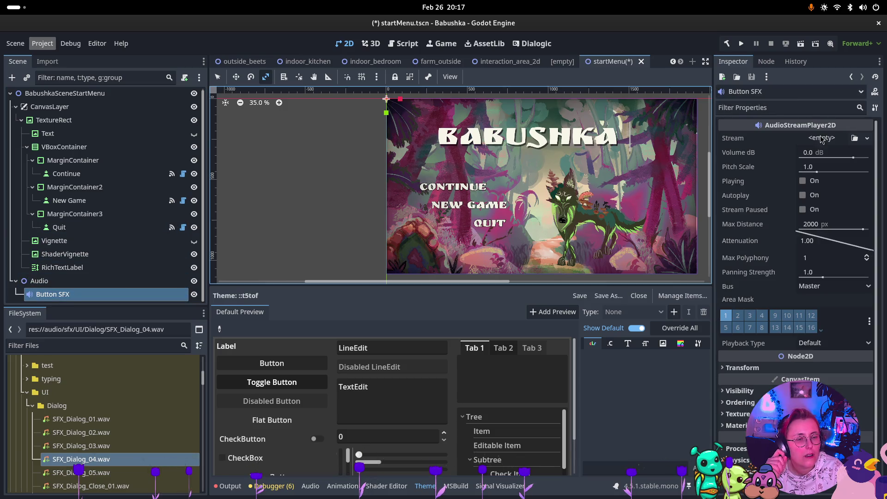
# Give Button SFX a new AudioStreamRandomizer with SFX_Dialog_01.wav and SFX_Dialog_02.wav as its first streams.
pyautogui.click(837, 141)
pyautogui.click(832, 206)
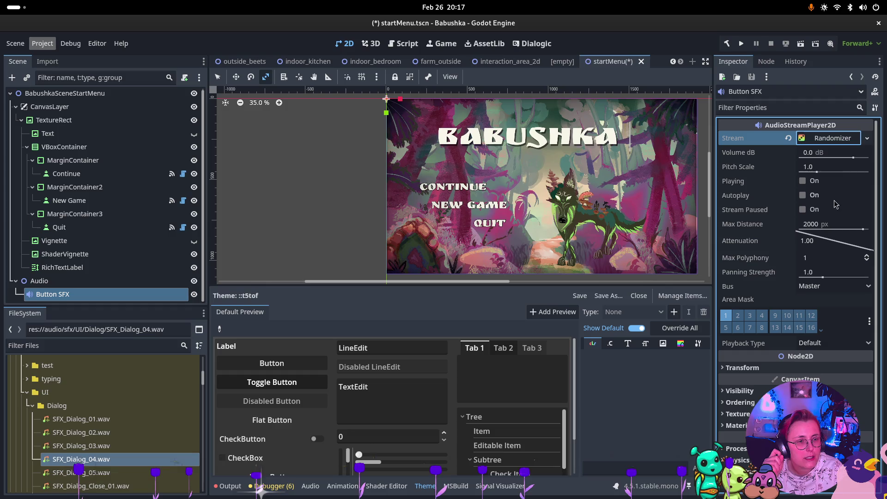
pyautogui.click(825, 140)
pyautogui.click(800, 197)
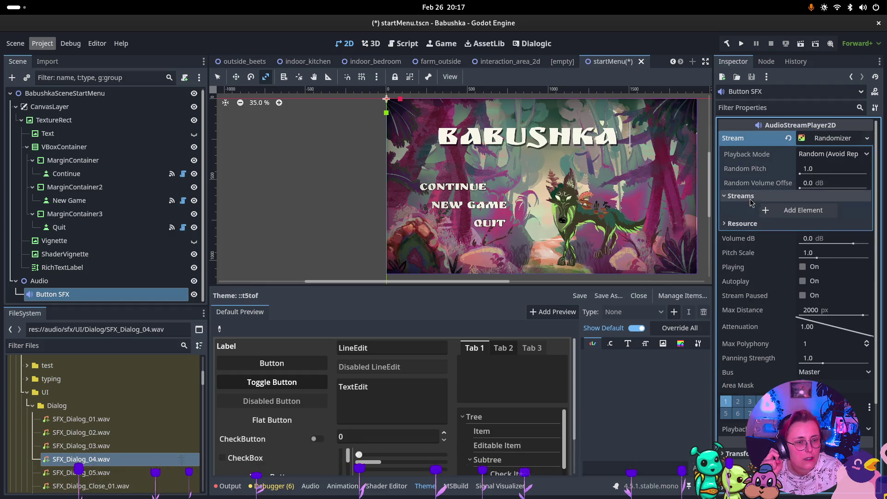
pyautogui.click(801, 211)
pyautogui.moveTo(80, 419); pyautogui.dragTo(809, 212)
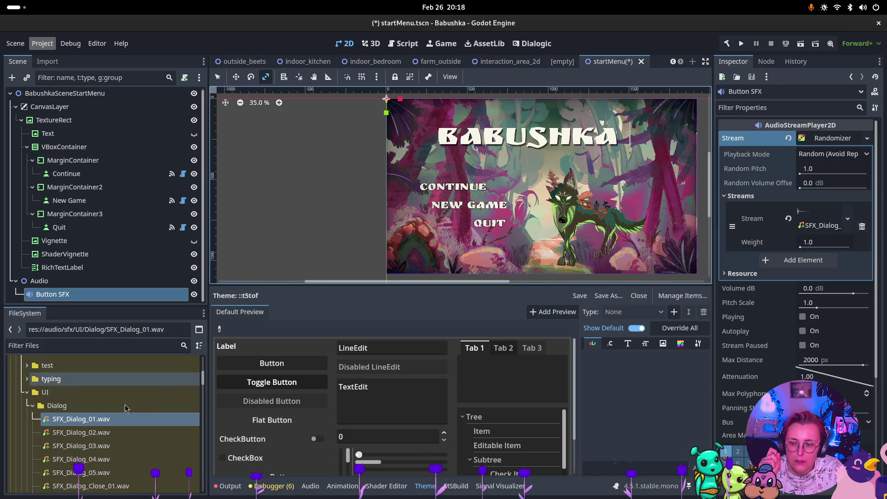
pyautogui.moveTo(85, 433); pyautogui.dragTo(139, 430)
pyautogui.moveTo(792, 248); pyautogui.dragTo(792, 260)
pyautogui.click(802, 260)
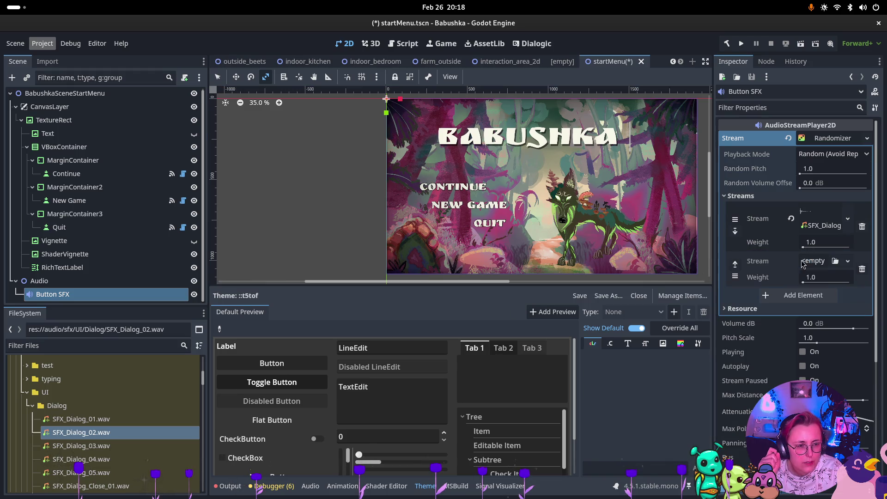
pyautogui.moveTo(77, 437)
pyautogui.mouseDown()
pyautogui.moveTo(684, 302)
pyautogui.moveTo(814, 261)
pyautogui.mouseUp()
# Add three more streams holding SFX_Dialog_03.wav, SFX_Dialog_04.wav and SFX_Dialog_05.wav.
pyautogui.click(775, 312)
pyautogui.moveTo(77, 433); pyautogui.dragTo(772, 331)
pyautogui.moveTo(825, 310); pyautogui.dragTo(823, 316)
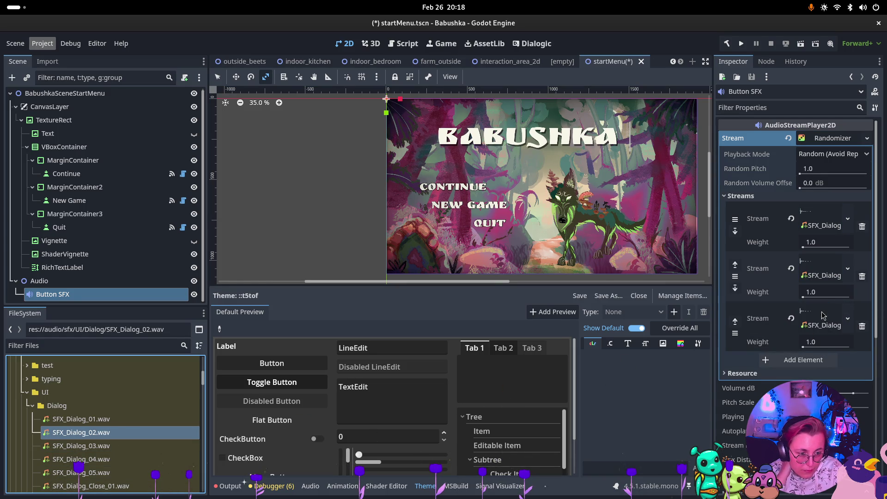
pyautogui.click(810, 359)
pyautogui.scroll(-3, 798, 356)
pyautogui.moveTo(97, 459)
pyautogui.mouseDown()
pyautogui.moveTo(416, 370)
pyautogui.moveTo(804, 308)
pyautogui.moveTo(817, 271)
pyautogui.mouseUp()
pyautogui.moveTo(713, 260); pyautogui.dragTo(609, 260)
pyautogui.moveTo(81, 446)
pyautogui.mouseDown()
pyautogui.moveTo(435, 358)
pyautogui.moveTo(823, 228)
pyautogui.moveTo(795, 231)
pyautogui.mouseUp()
pyautogui.click(719, 318)
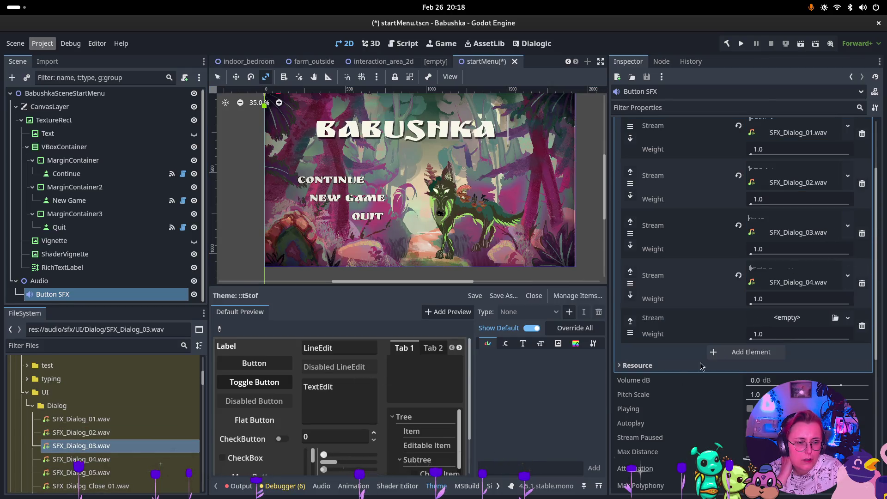
pyautogui.moveTo(81, 473)
pyautogui.mouseDown()
pyautogui.moveTo(448, 421)
pyautogui.moveTo(786, 314)
pyautogui.mouseUp()
pyautogui.scroll(-2, 130, 406)
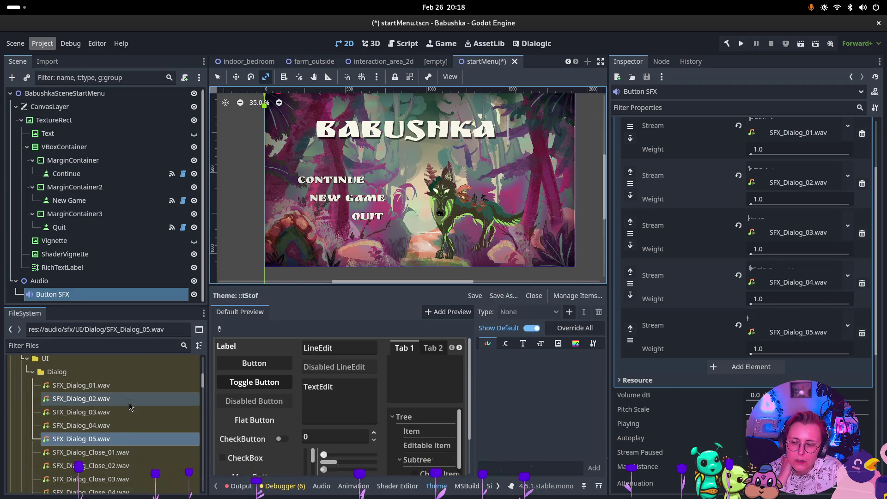
pyautogui.scroll(-5, 130, 406)
pyautogui.scroll(5, 130, 405)
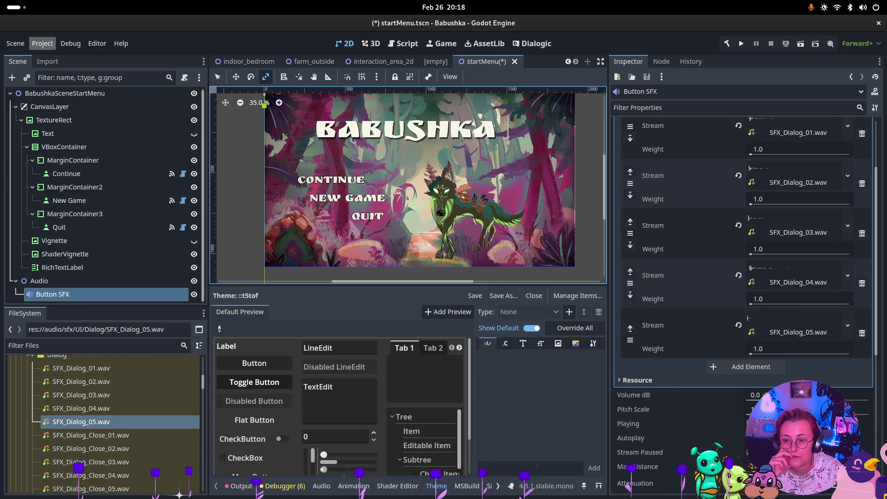
pyautogui.rightClick(81, 298)
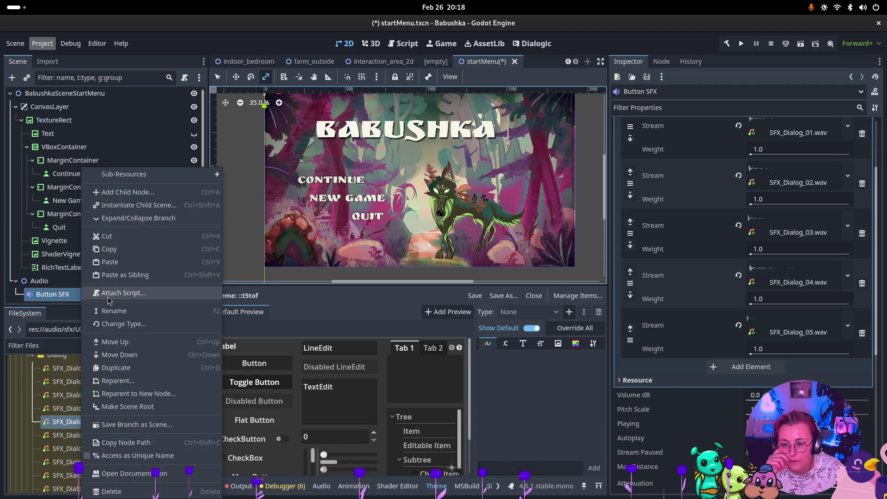
# Create a plain Node child under Button SFX and rename it EventListener.
pyautogui.click(160, 190)
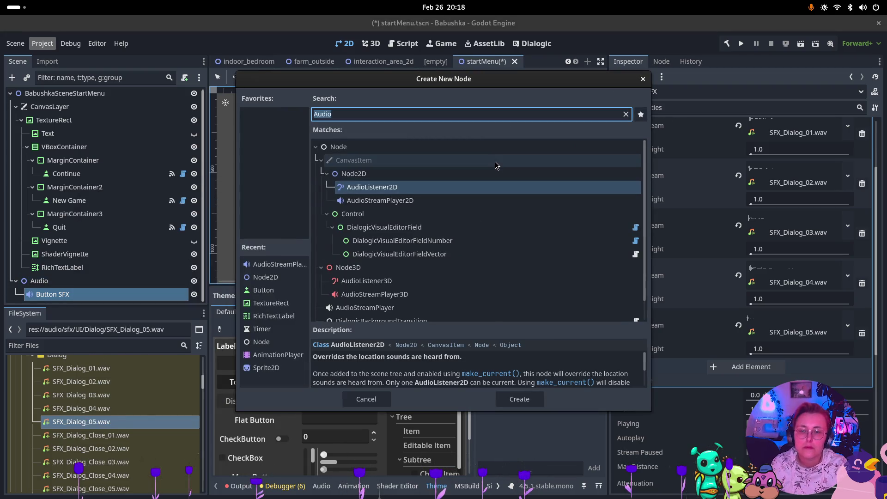
pyautogui.write('Node')
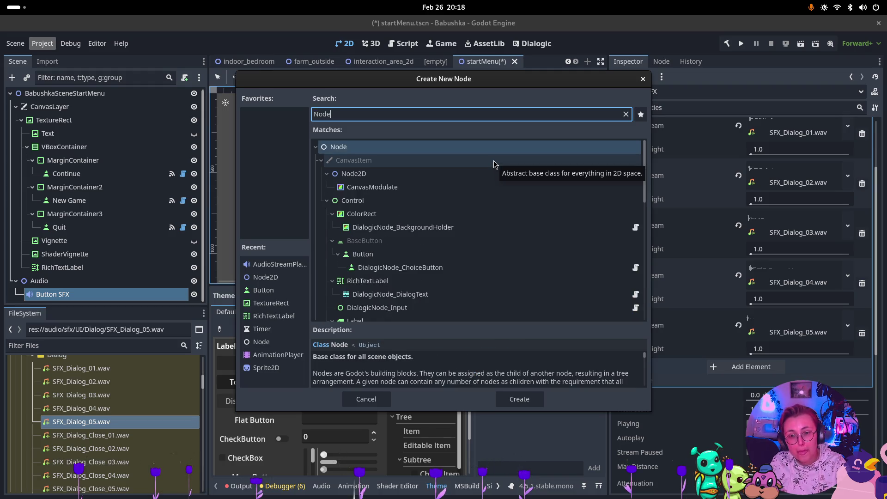
pyautogui.press('Return')
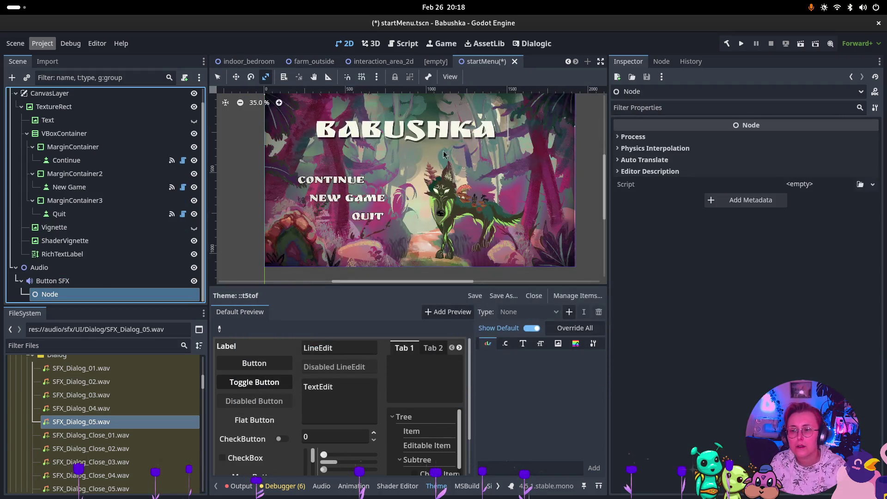
pyautogui.click(189, 294)
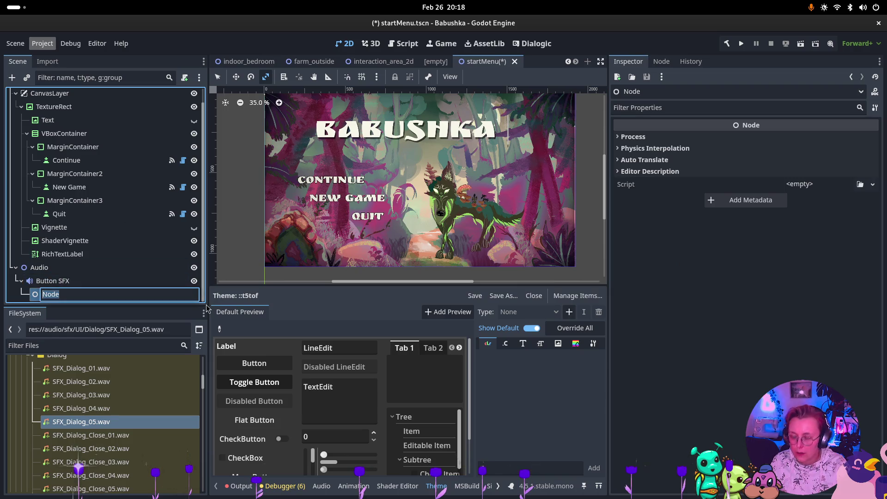
pyautogui.write('EventListen')
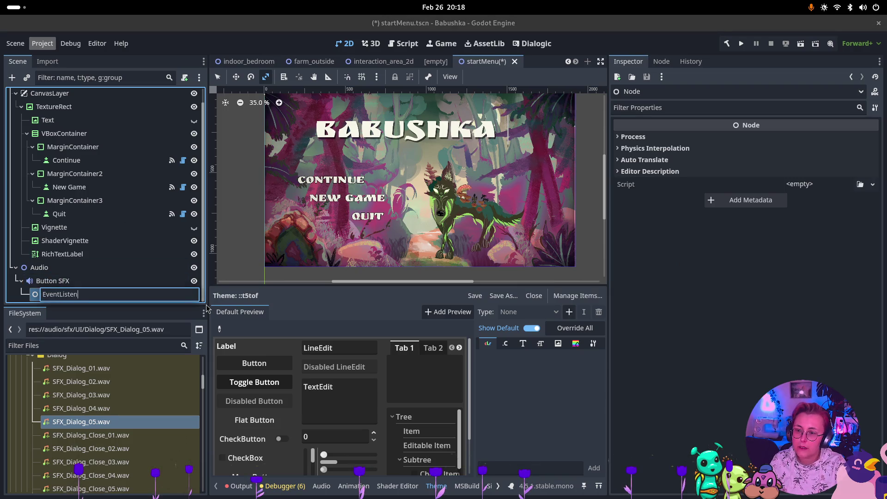
pyautogui.write('er')
pyautogui.press('Return')
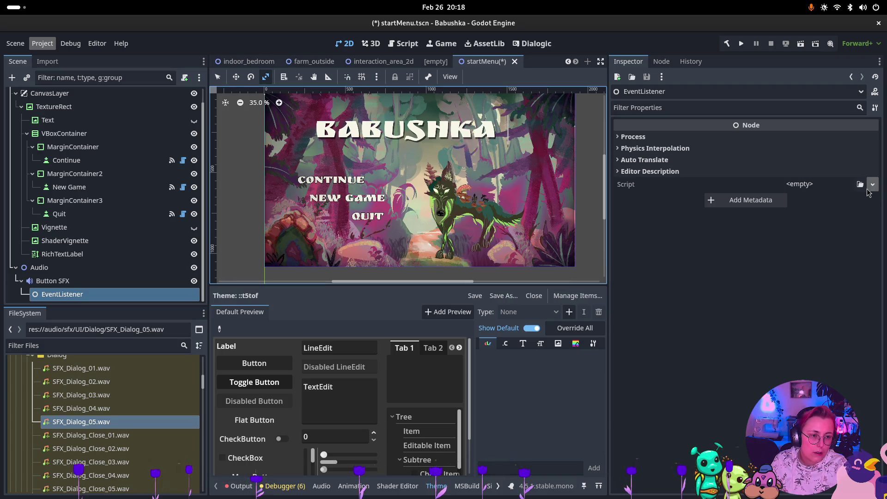
# Attach the EventListener.cs script to the EventListener node.
pyautogui.click(861, 184)
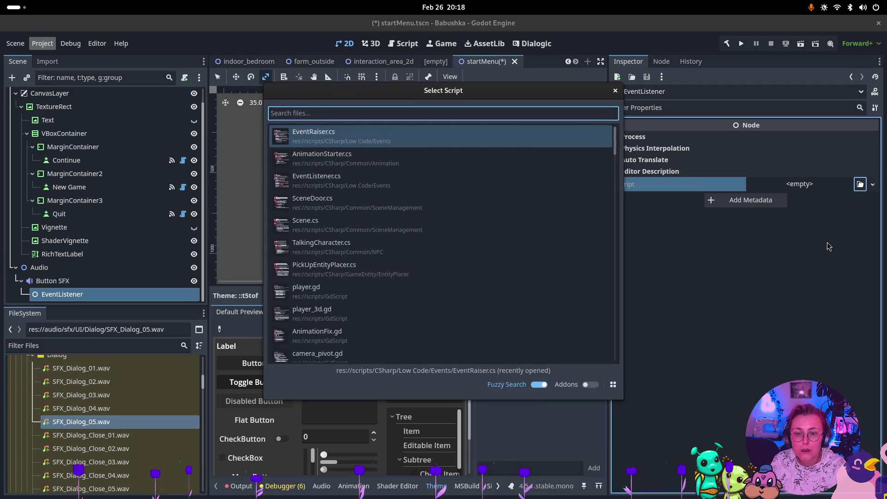
pyautogui.doubleClick(561, 181)
pyautogui.scroll(-5, 75, 417)
pyautogui.scroll(10, 75, 417)
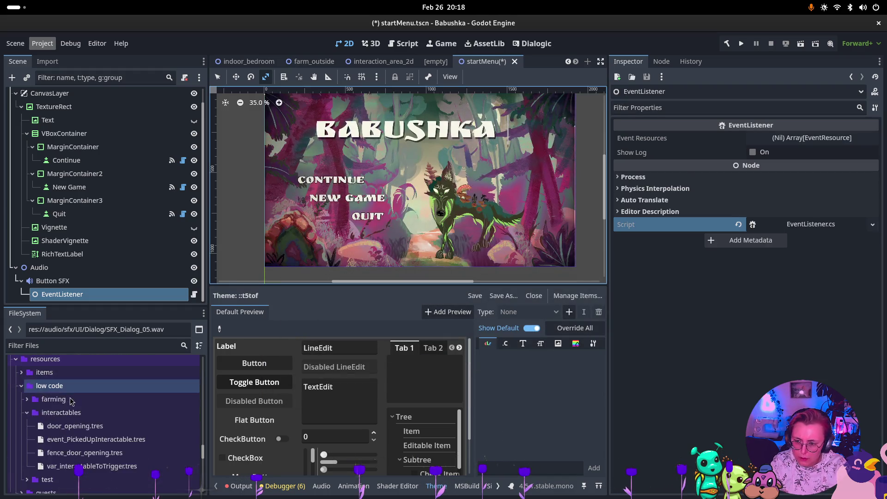
pyautogui.scroll(-1, 64, 411)
# Create a new folder named ui inside resources/low code.
pyautogui.click(56, 416)
pyautogui.scroll(-1, 56, 422)
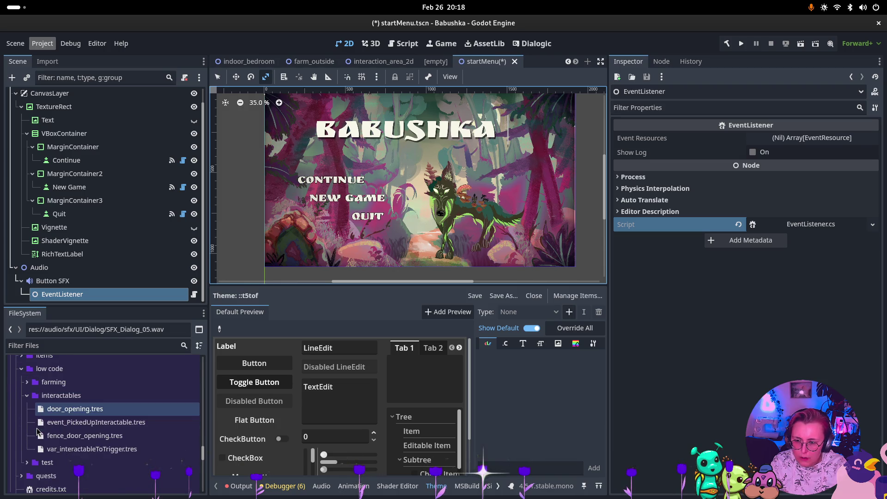
pyautogui.click(27, 395)
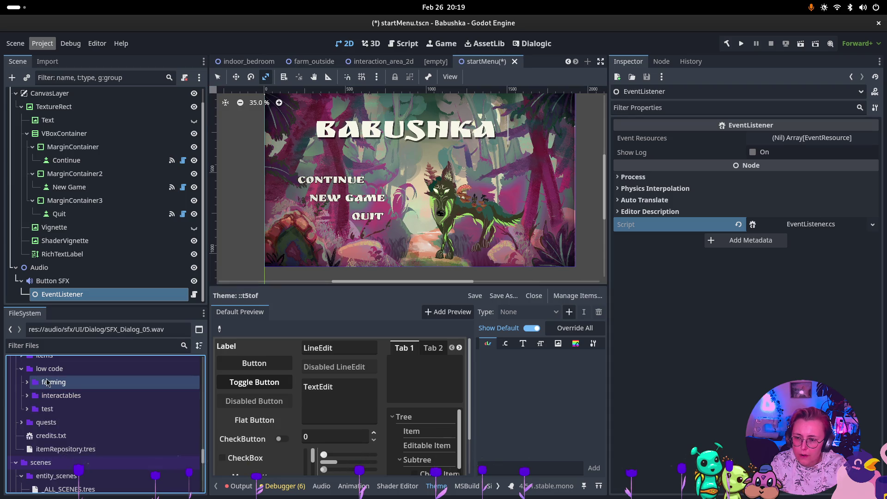
pyautogui.click(50, 374)
pyautogui.rightClick(50, 377)
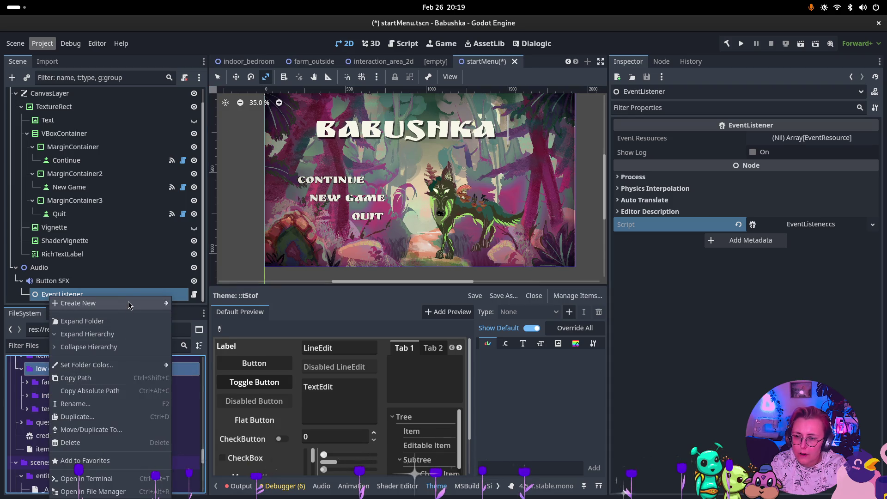
pyautogui.click(321, 316)
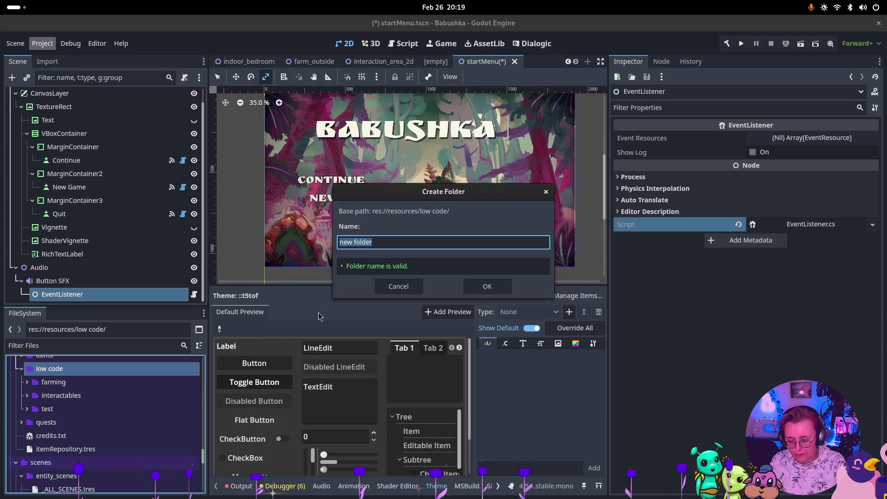
pyautogui.write('ui')
pyautogui.press('Return')
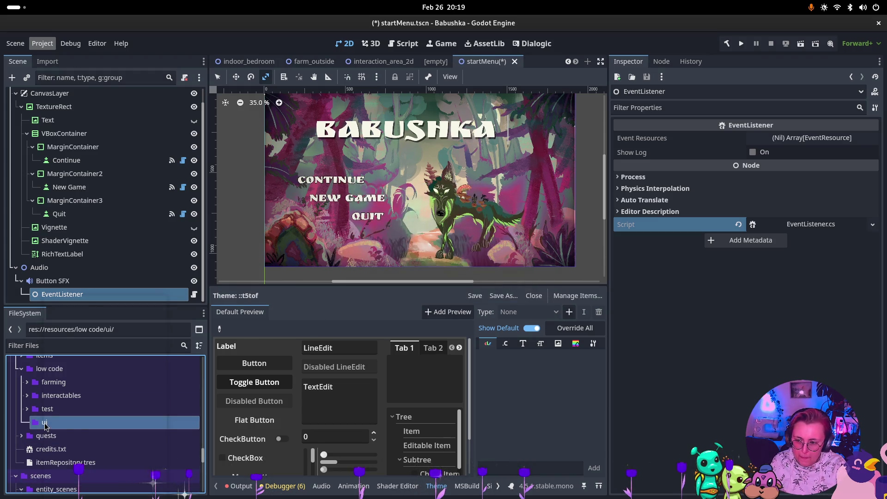
# Start a new EventResource in the ui folder.
pyautogui.rightClick(44, 426)
pyautogui.click(192, 345)
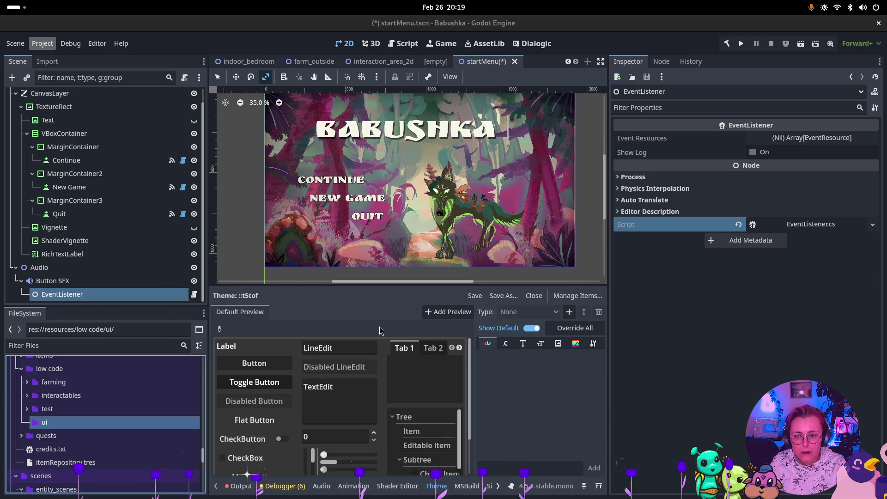
pyautogui.click(513, 399)
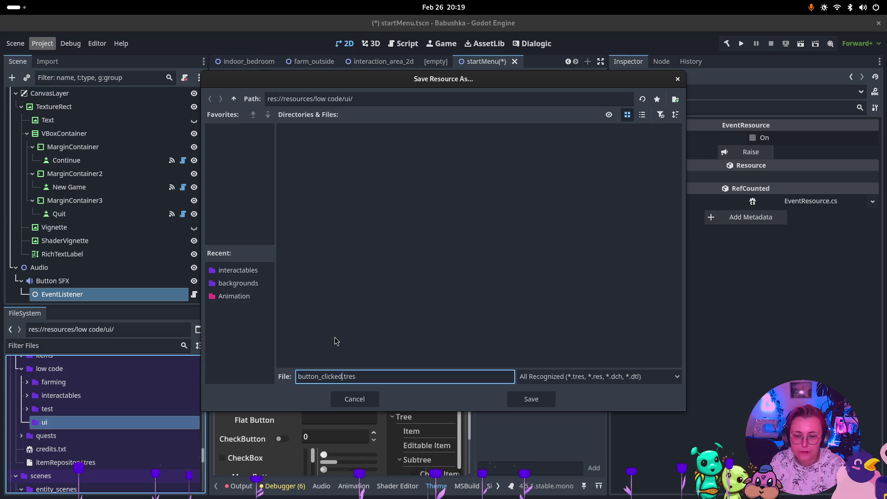
# Save the resource as button_clicked.tres and add it to EventListener's Event Resources.
pyautogui.click(515, 399)
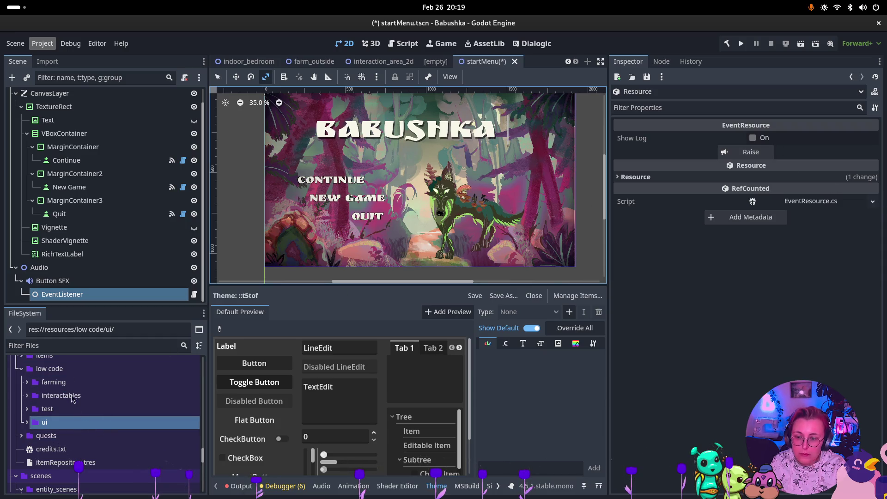
pyautogui.click(62, 294)
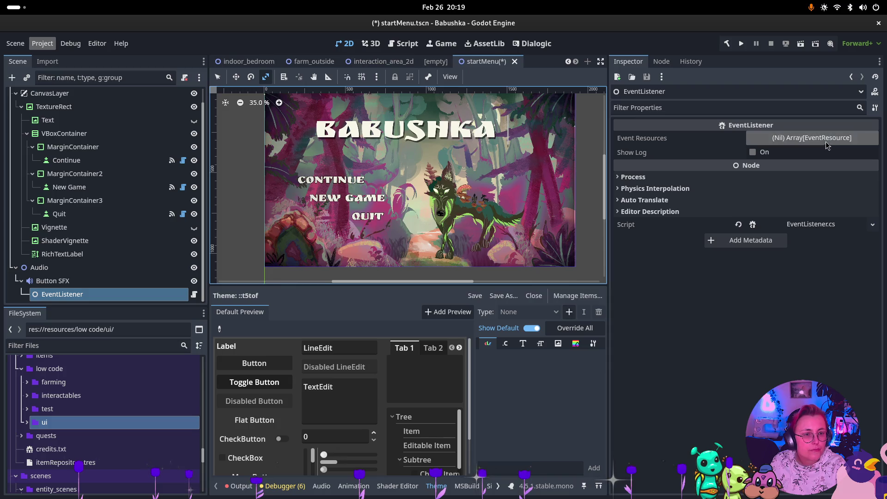
pyautogui.click(26, 422)
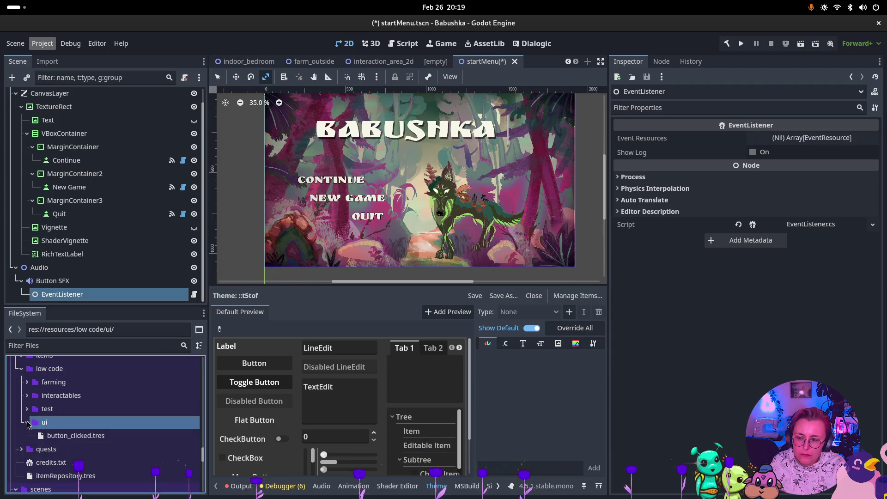
pyautogui.moveTo(60, 439)
pyautogui.mouseDown()
pyautogui.moveTo(631, 291)
pyautogui.moveTo(656, 148)
pyautogui.moveTo(804, 139)
pyautogui.mouseUp()
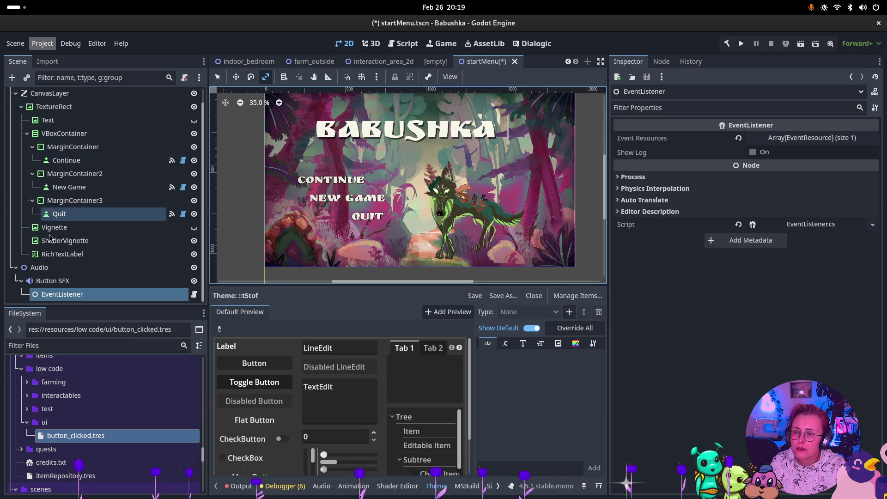
# Add a plain Node child under TextureRect named EventRaiser.
pyautogui.click(93, 160)
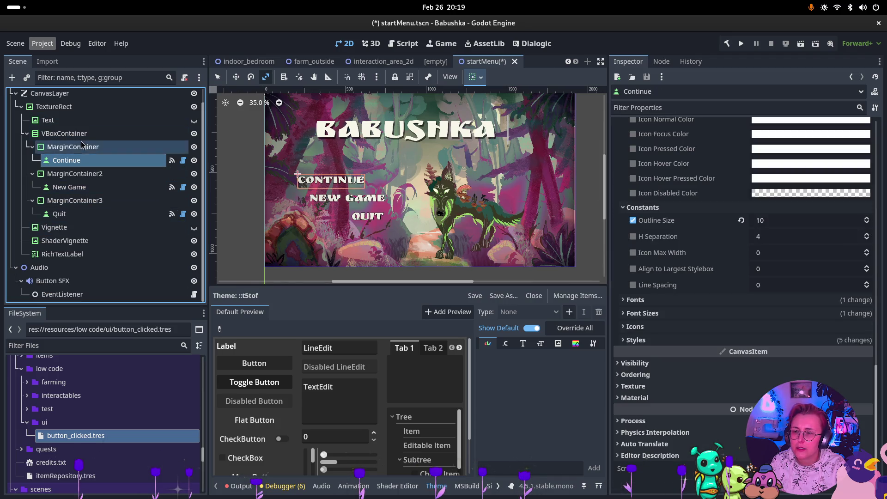
pyautogui.rightClick(64, 107)
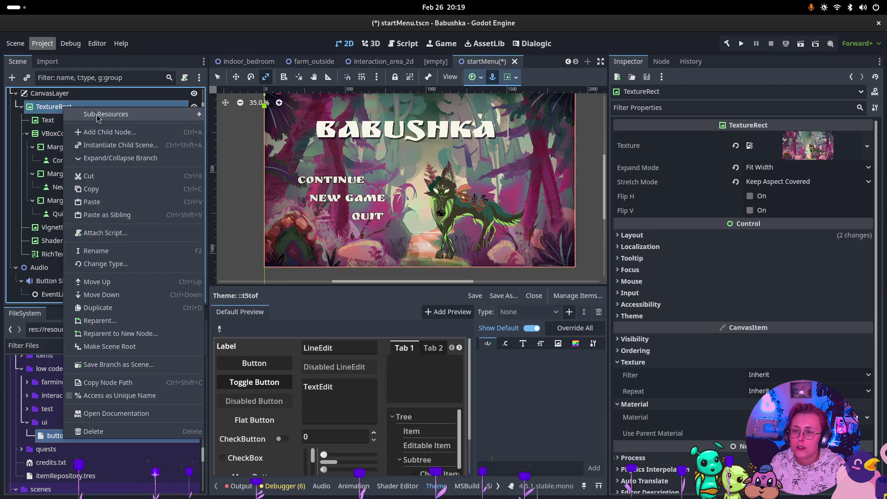
pyautogui.click(102, 132)
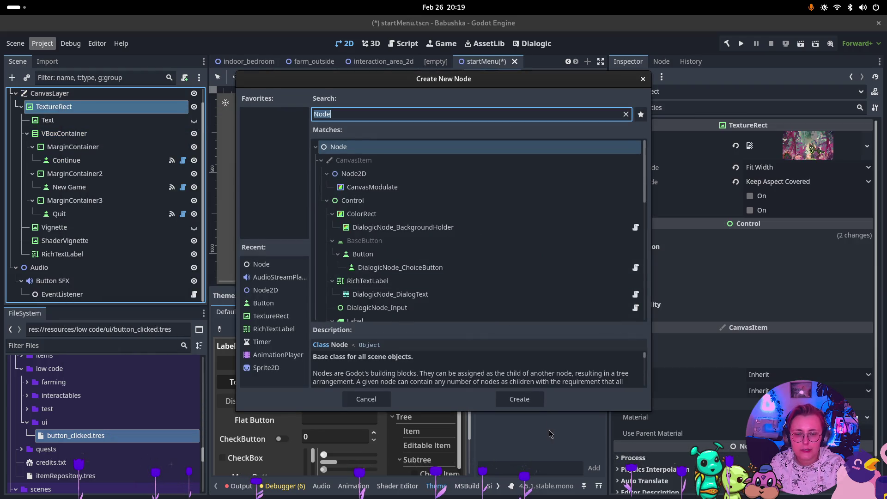
pyautogui.click(521, 396)
pyautogui.doubleClick(82, 270)
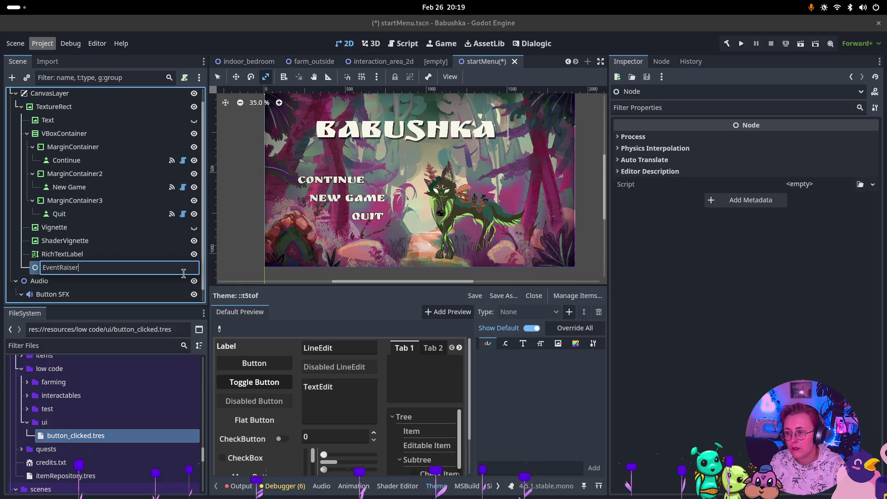
pyautogui.press('Return')
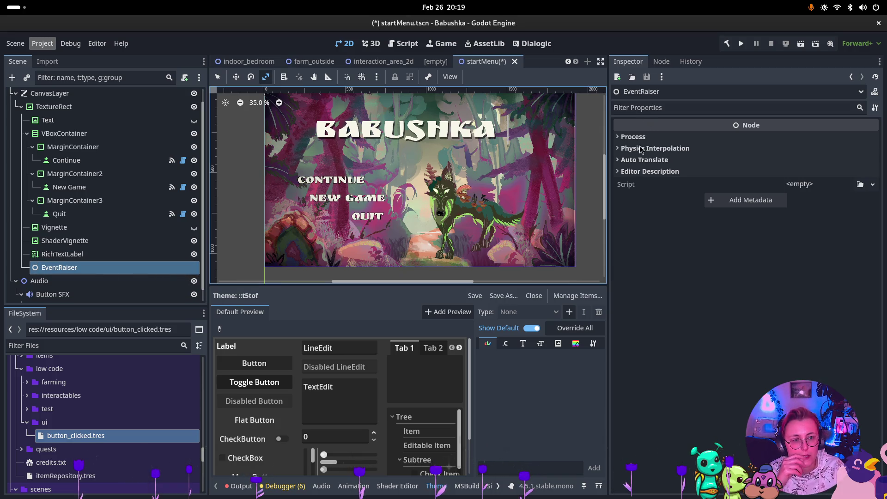
# Attach EventRaiser.cs and add button_clicked.tres to its event resources.
pyautogui.click(860, 184)
pyautogui.click(391, 162)
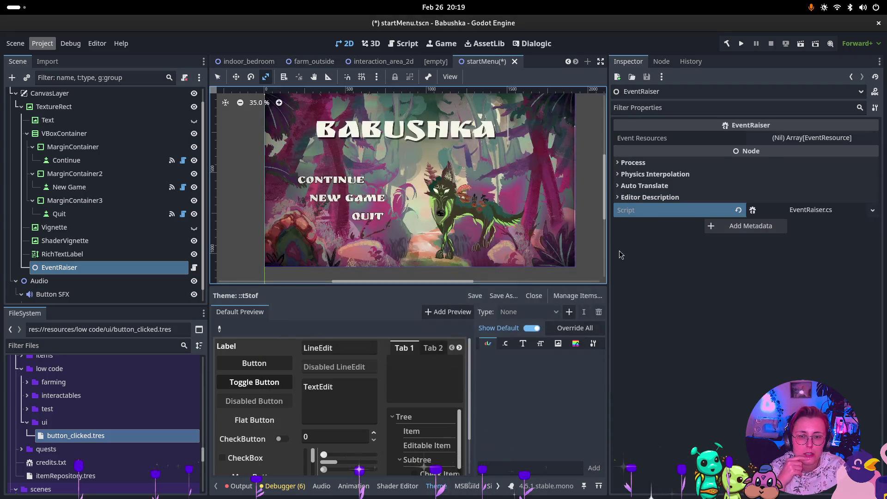
pyautogui.moveTo(57, 439)
pyautogui.mouseDown()
pyautogui.moveTo(827, 166)
pyautogui.moveTo(822, 145)
pyautogui.mouseUp()
pyautogui.click(66, 160)
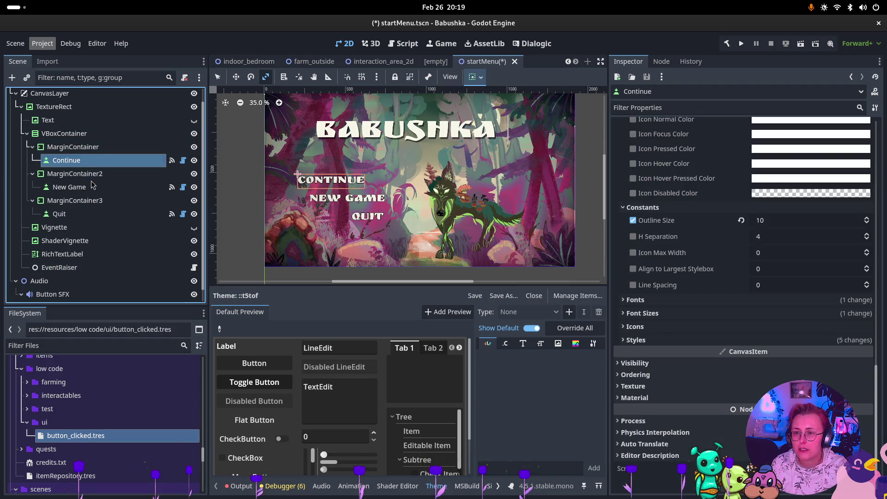
# Connect the Continue button's pressed signal to EventRaiser's RaiseEvents method.
pyautogui.click(661, 61)
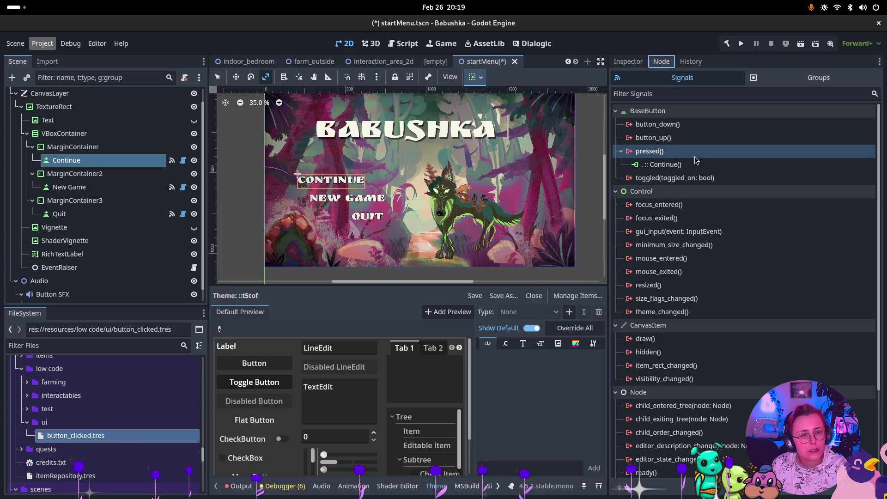
pyautogui.doubleClick(650, 151)
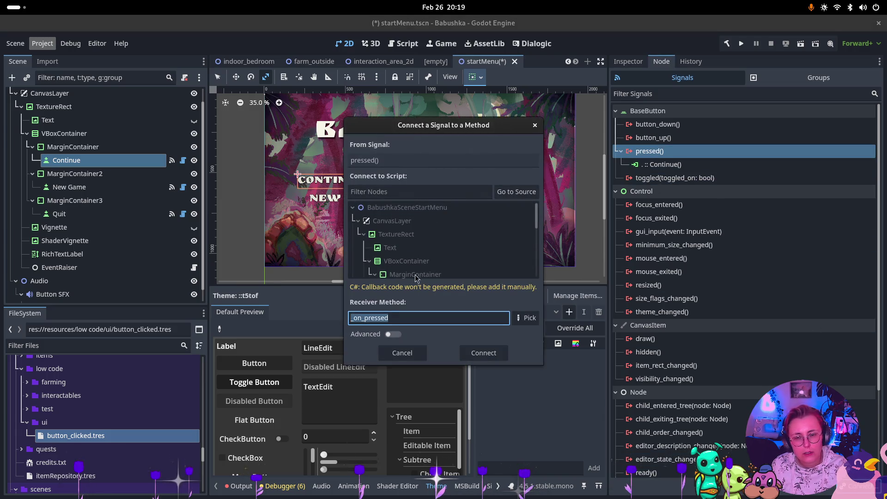
pyautogui.click(516, 191)
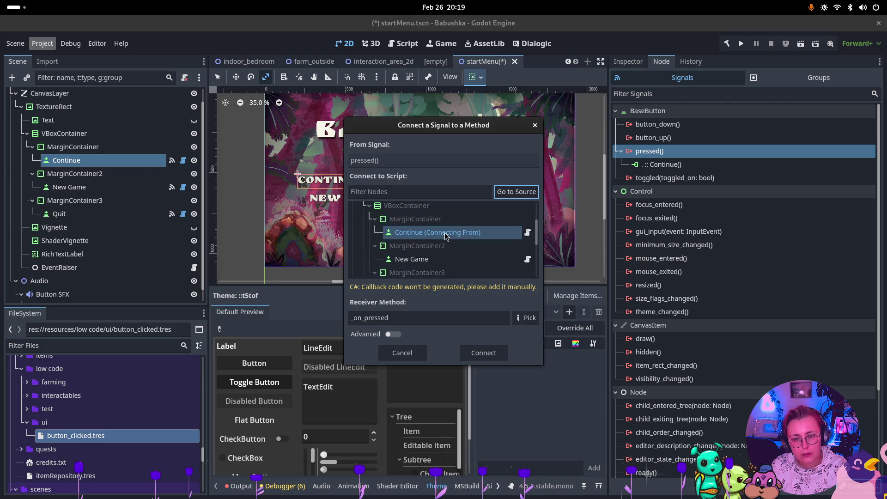
pyautogui.scroll(-3, 446, 234)
pyautogui.click(416, 265)
pyautogui.click(527, 318)
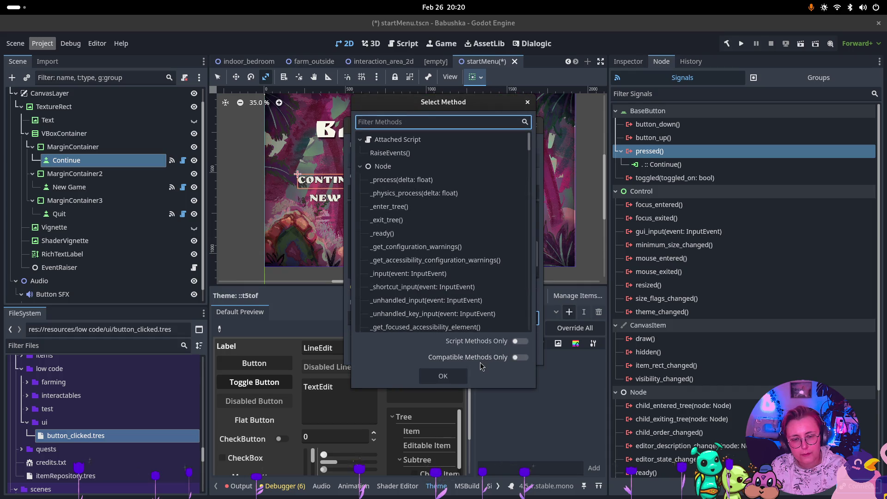
pyautogui.click(390, 152)
pyautogui.click(443, 376)
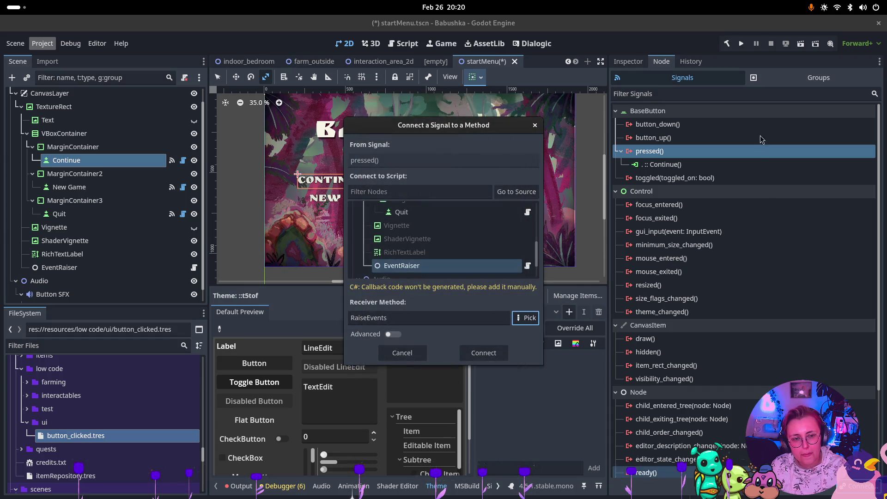
pyautogui.click(481, 354)
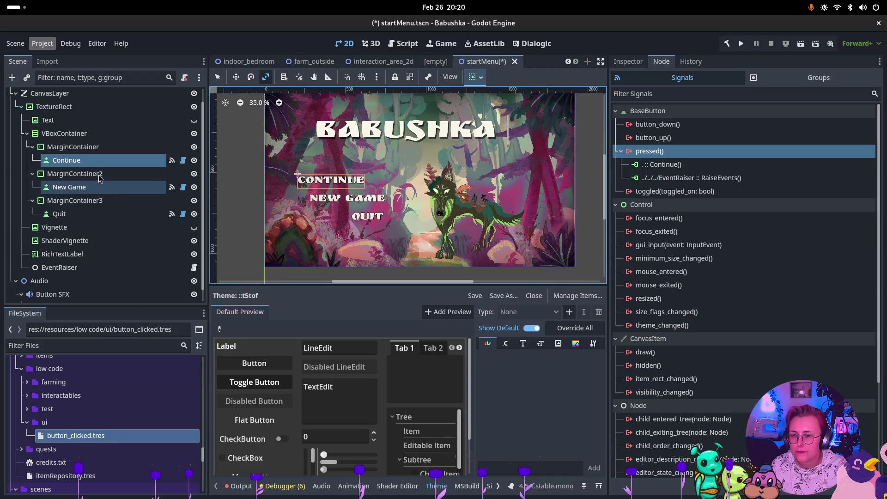
# Move EventRaiser up in the scene tree, then return it to its original place.
pyautogui.click(127, 187)
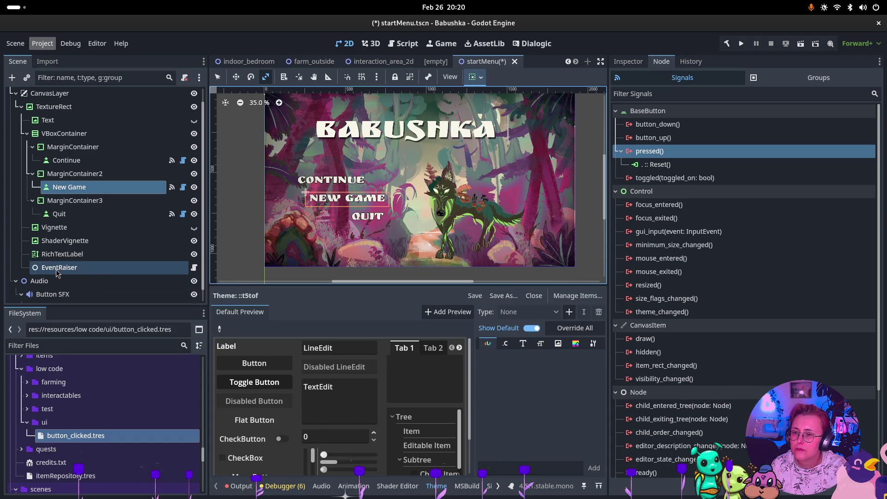
pyautogui.moveTo(54, 273); pyautogui.dragTo(65, 144)
pyautogui.moveTo(50, 198); pyautogui.dragTo(41, 268)
pyautogui.click(83, 160)
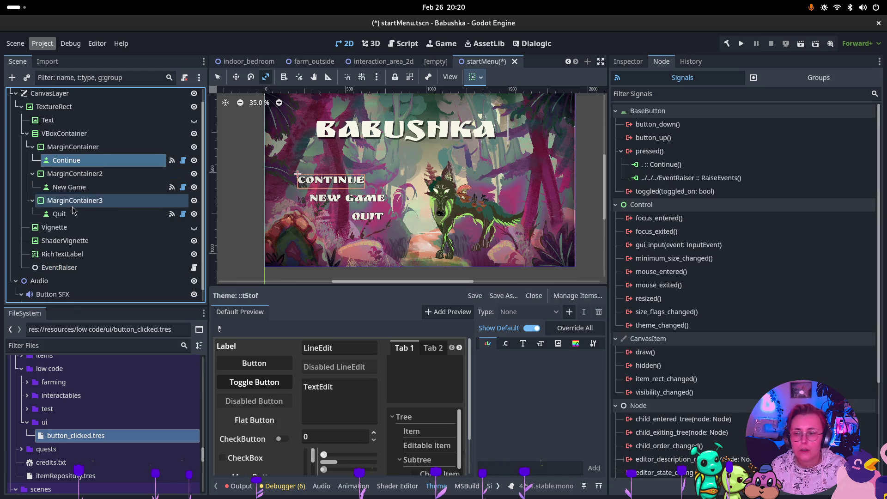
# Connect the New Game button's pressed signal to EventRaiser's RaiseEvents.
pyautogui.click(69, 187)
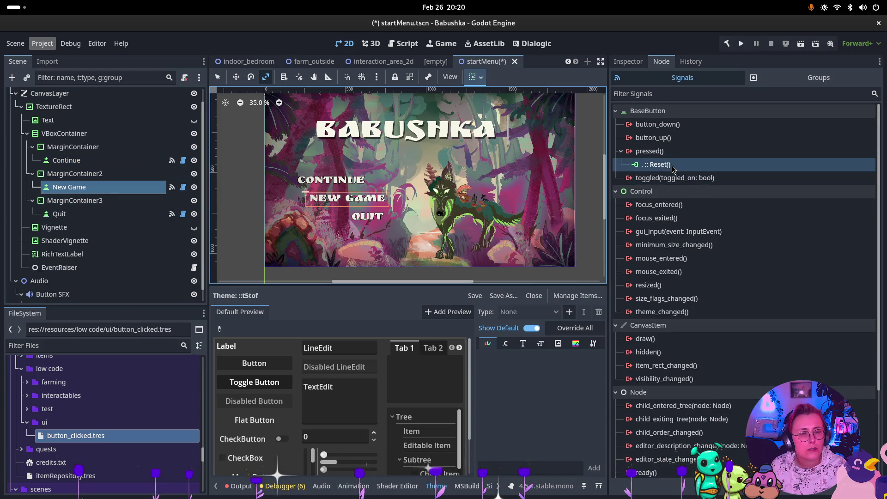
pyautogui.click(649, 151)
pyautogui.press('Return')
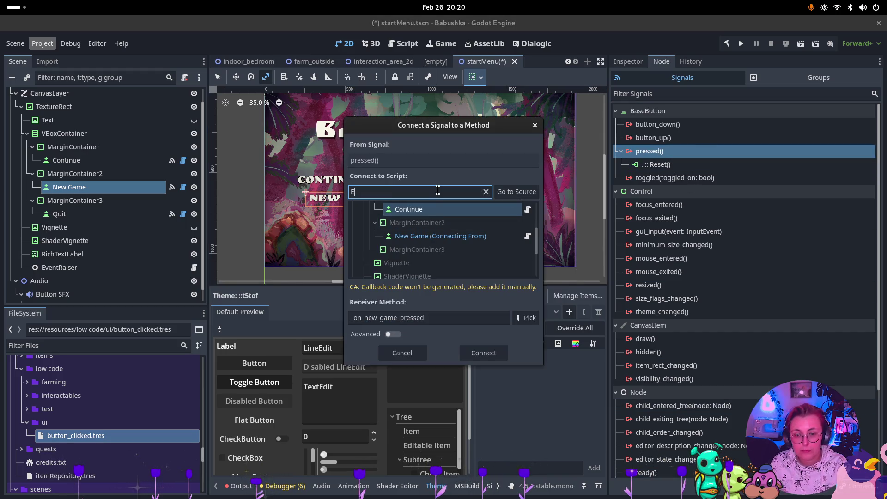
pyautogui.write('Event')
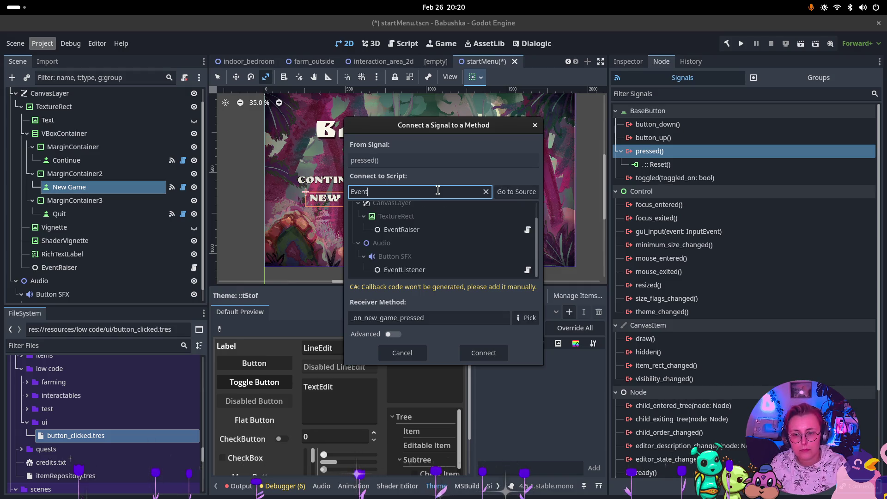
pyautogui.write('R')
pyautogui.click(483, 250)
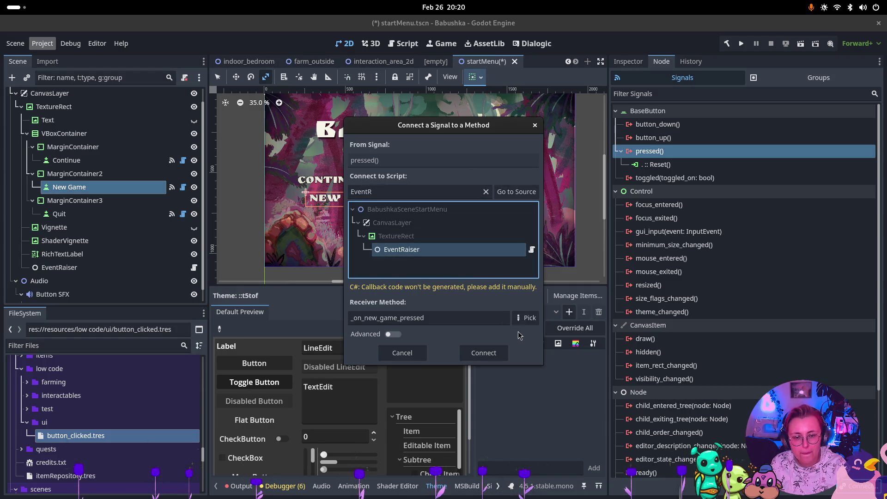
pyautogui.click(530, 319)
pyautogui.click(463, 150)
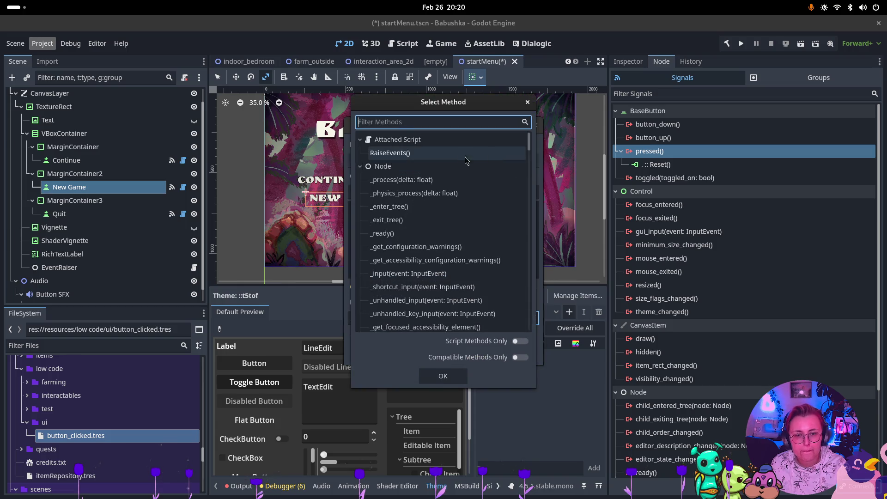
pyautogui.click(444, 376)
pyautogui.click(483, 353)
# Connect the Quit button's pressed signal to EventRaiser's RaiseEvents and save startMenu.tscn.
pyautogui.click(59, 213)
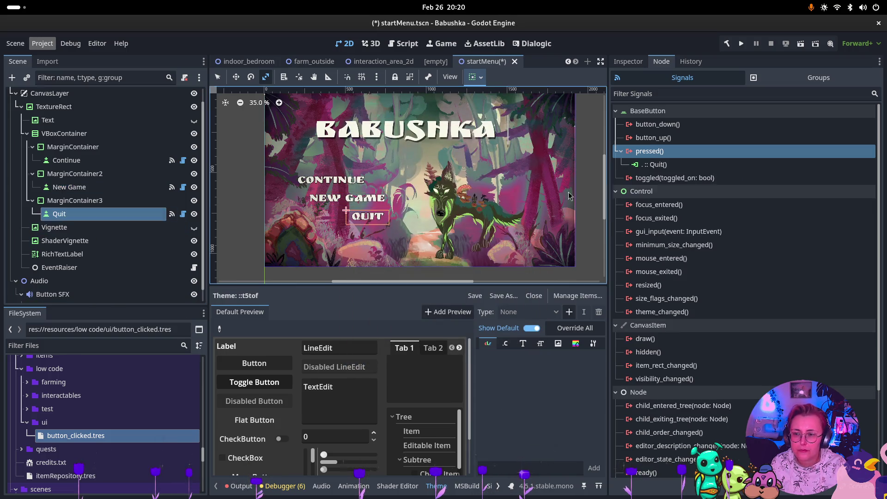
pyautogui.click(697, 162)
pyautogui.press('Up')
pyautogui.press('Return')
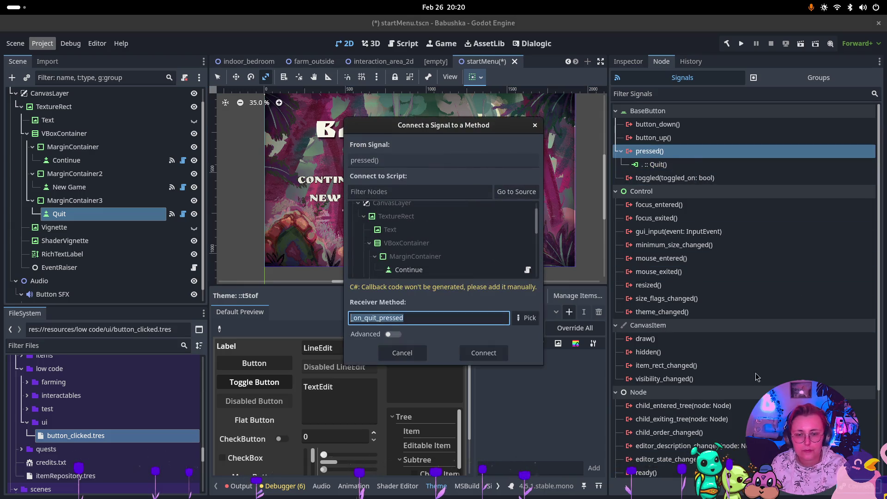
pyautogui.click(430, 192)
pyautogui.write('eventr')
pyautogui.click(402, 249)
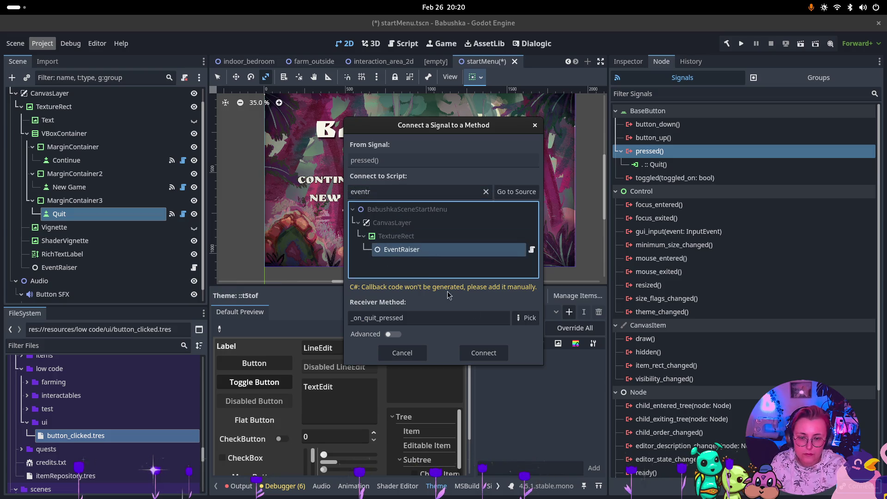
pyautogui.click(527, 318)
pyautogui.click(390, 153)
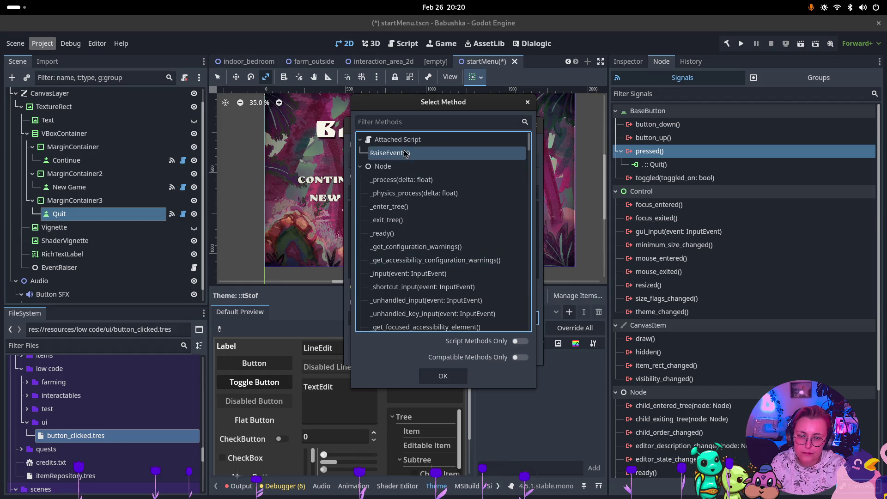
pyautogui.click(452, 377)
pyautogui.click(484, 353)
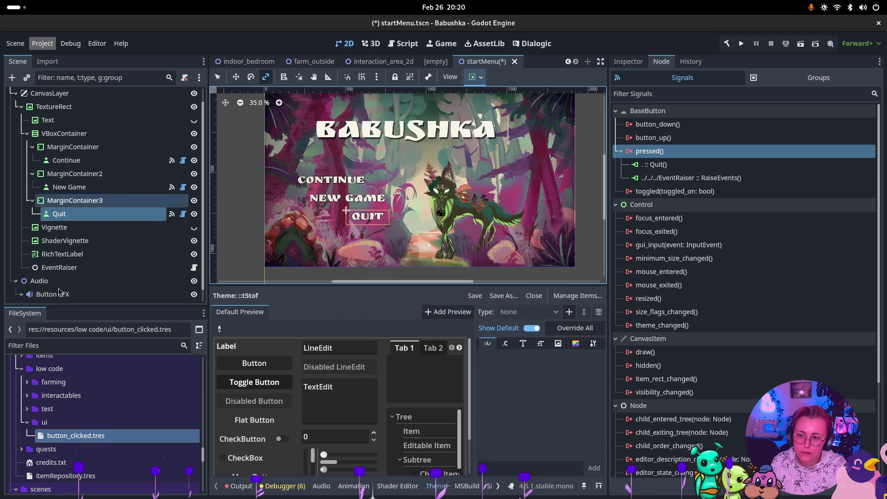
pyautogui.hotkey('ctrl', 's')
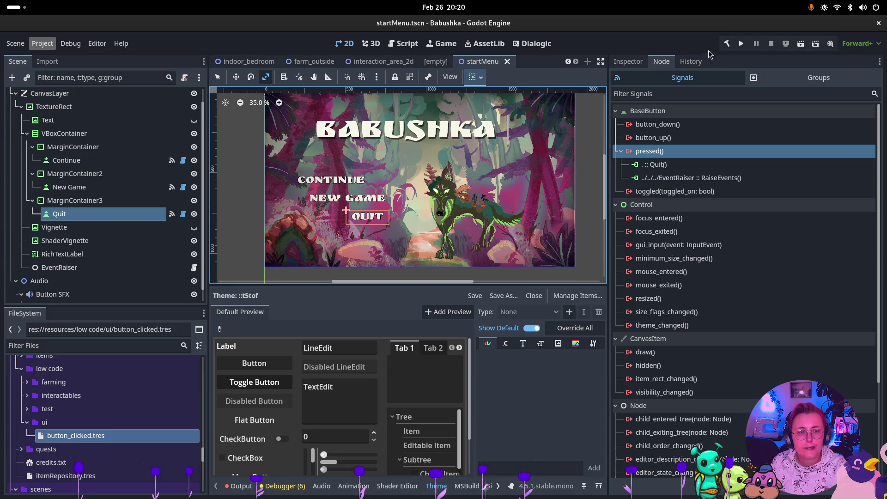
# Run the start menu scene and resize the docks to enlarge the embedded Game view.
pyautogui.click(800, 46)
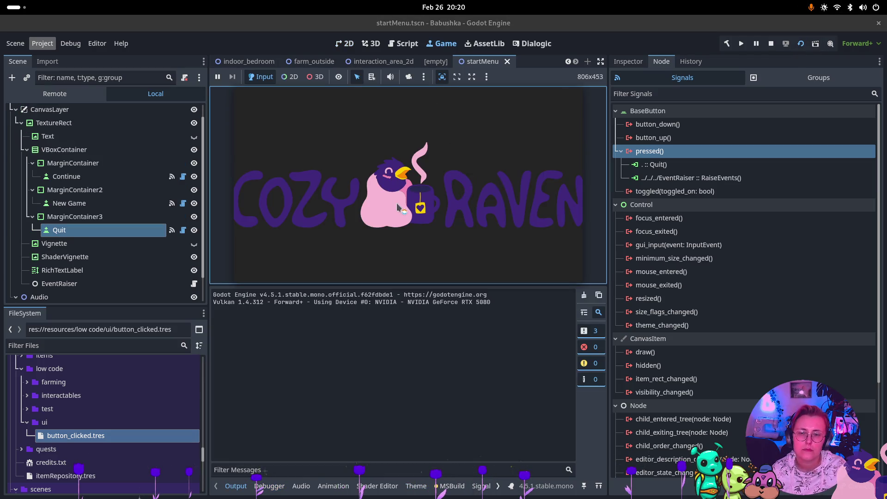
pyautogui.moveTo(208, 237); pyautogui.dragTo(178, 238)
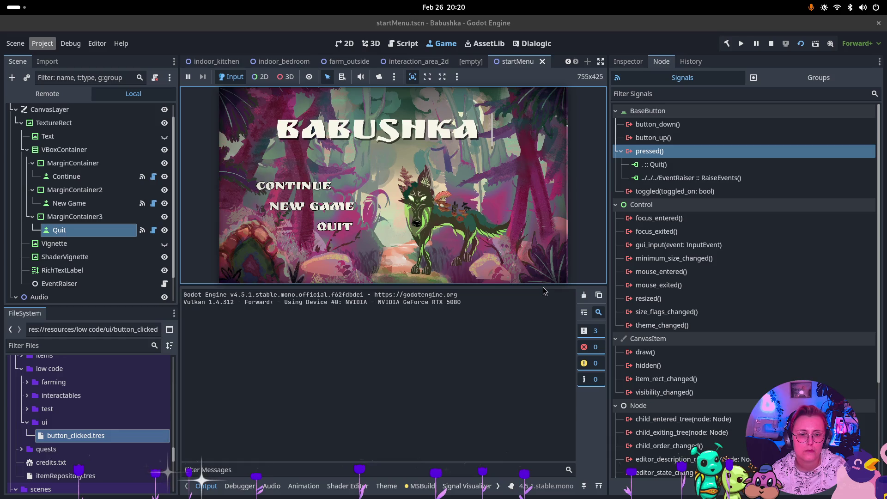
pyautogui.moveTo(546, 289)
pyautogui.mouseDown()
pyautogui.moveTo(546, 352)
pyautogui.moveTo(545, 309)
pyautogui.mouseUp()
pyautogui.moveTo(608, 275); pyautogui.dragTo(630, 275)
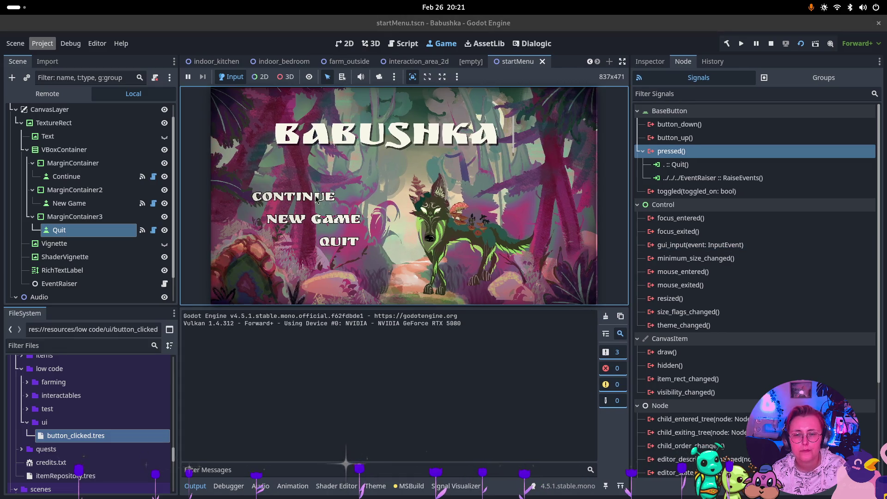
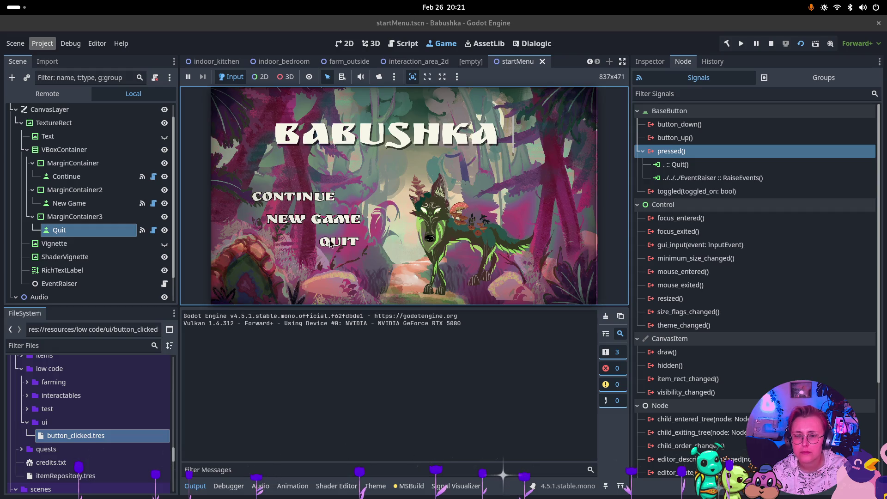
# Stop the running game and select the ShaderVignette node in the Scene tree.
pyautogui.click(771, 43)
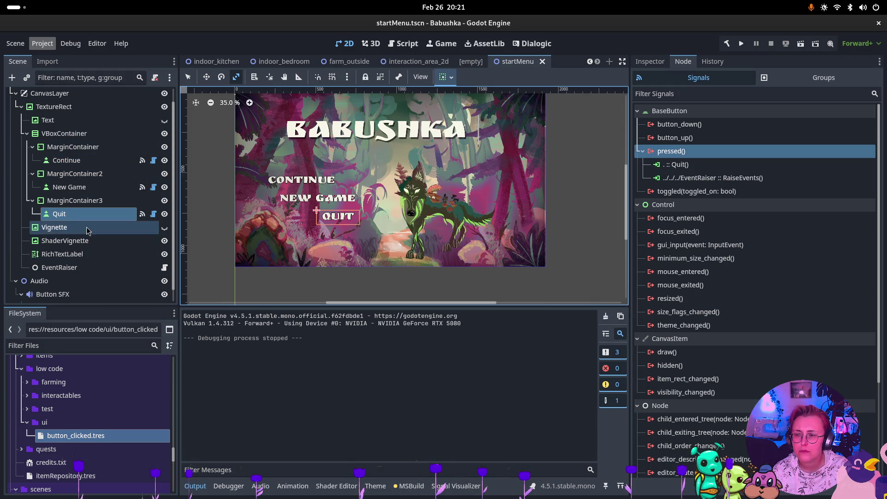
pyautogui.click(85, 241)
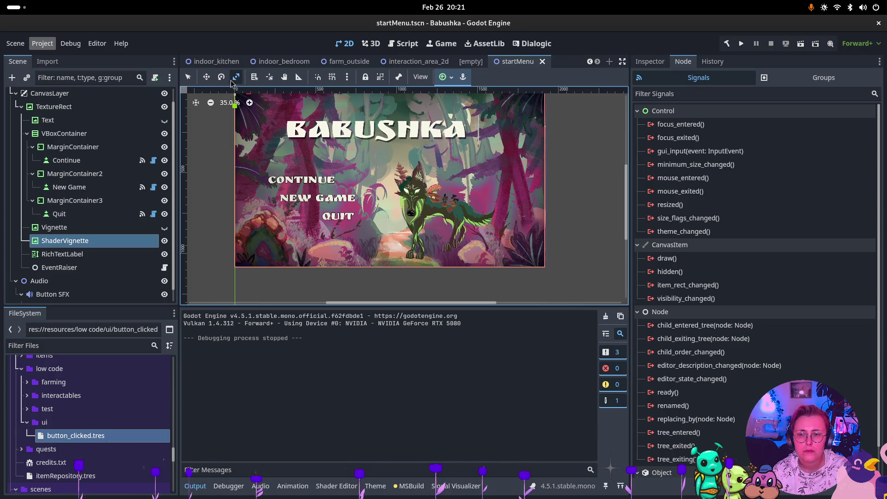
pyautogui.scroll(2, 298, 134)
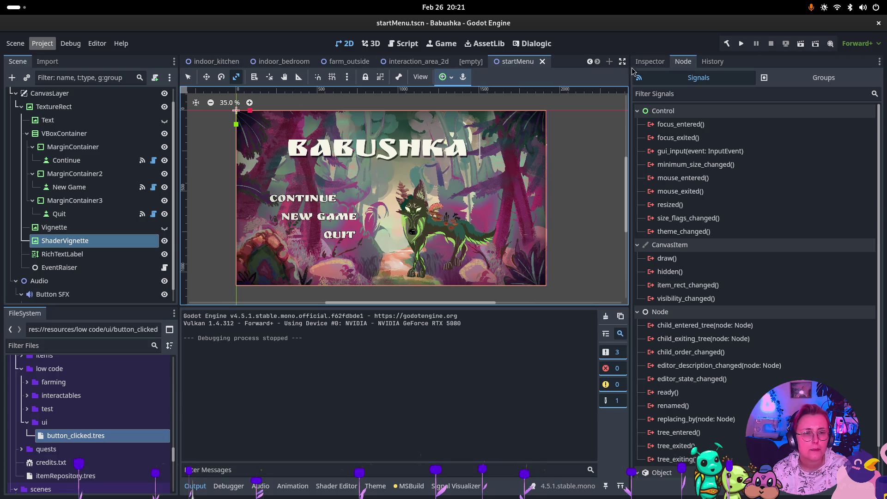
# Raise ShaderVignette's Layout > Transform Scale x value in the Inspector to widen the vignette.
pyautogui.click(650, 61)
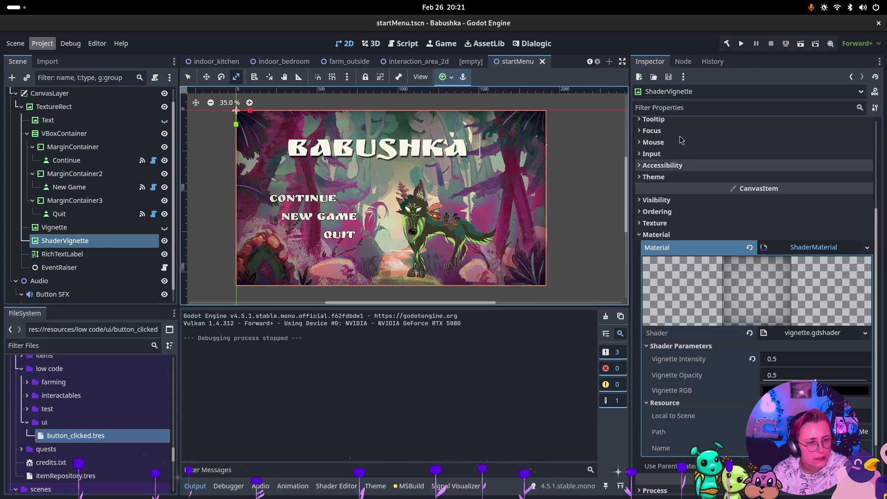
pyautogui.scroll(5, 684, 148)
pyautogui.click(665, 235)
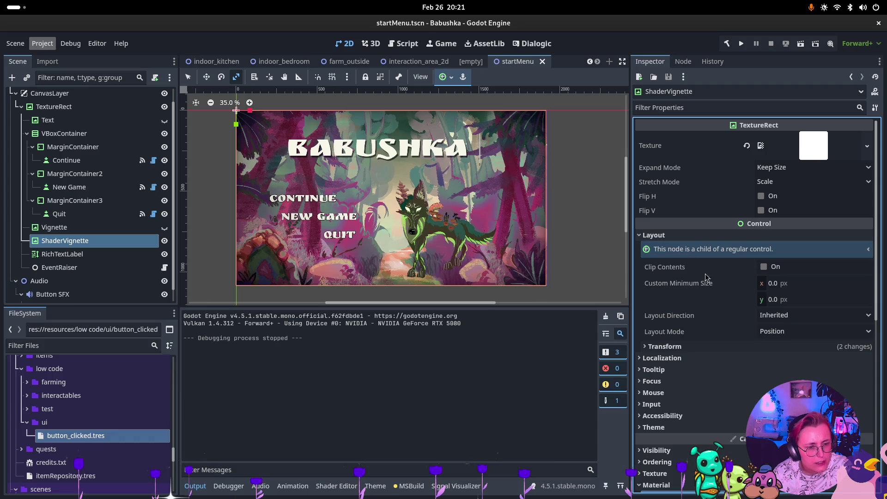
pyautogui.click(665, 346)
pyautogui.scroll(-2, 664, 346)
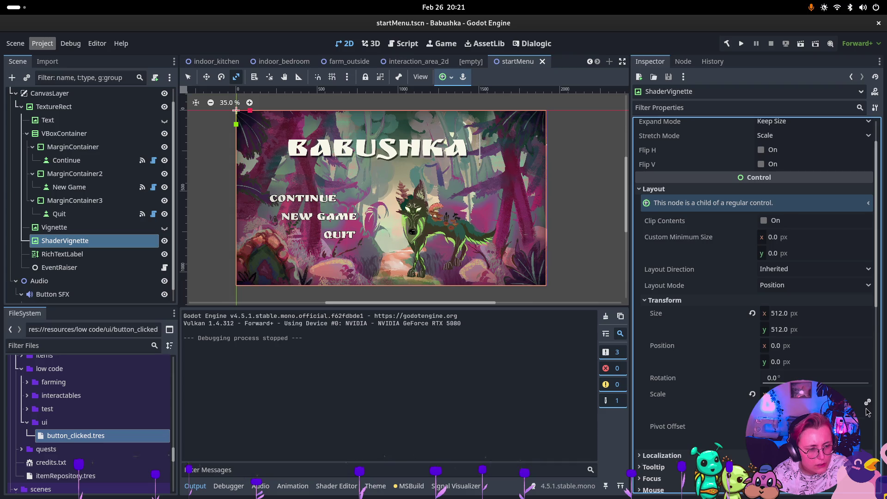
pyautogui.moveTo(785, 394); pyautogui.dragTo(790, 393)
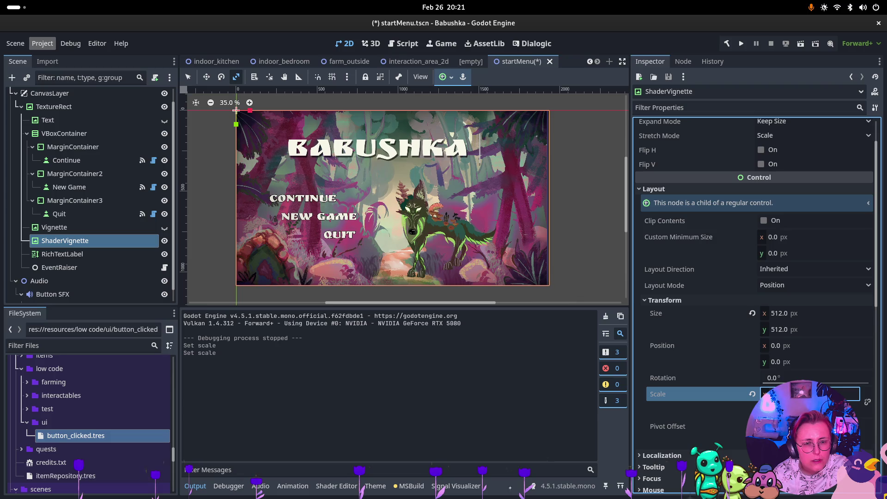
pyautogui.press('f')
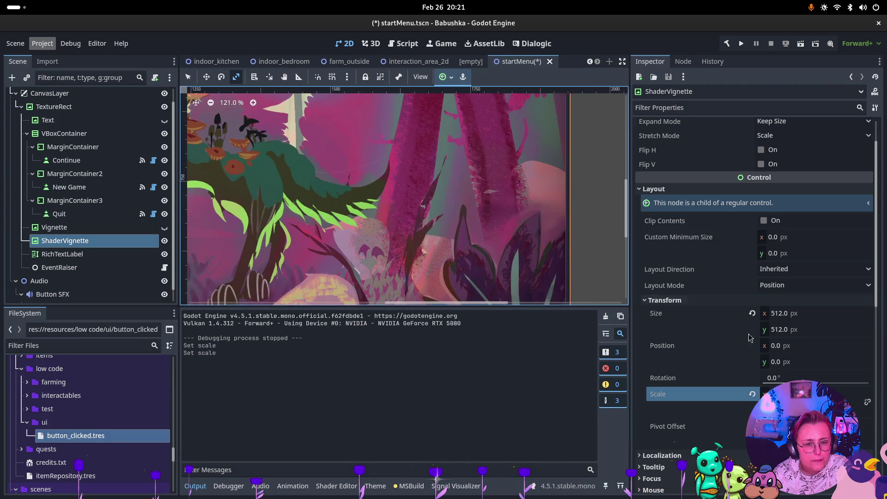
pyautogui.click(786, 394)
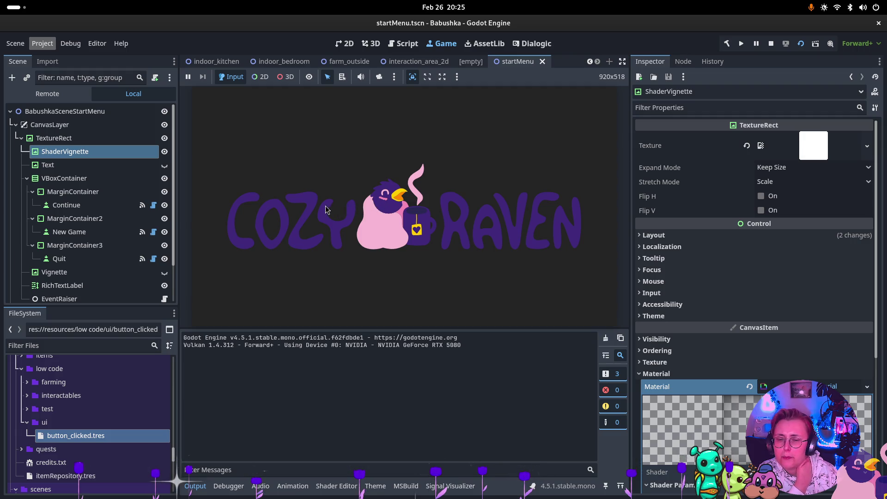
# Playtest Continue and then New Game from the start menu, stopping the game after each.
pyautogui.click(309, 211)
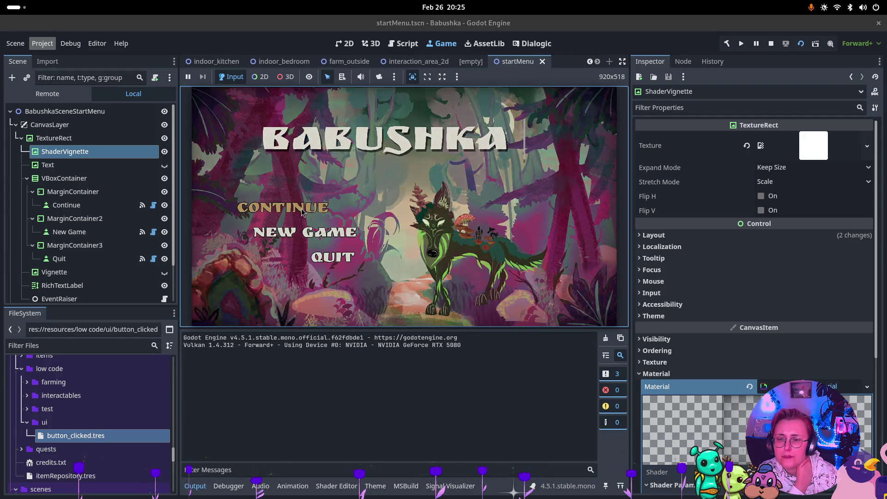
pyautogui.click(772, 44)
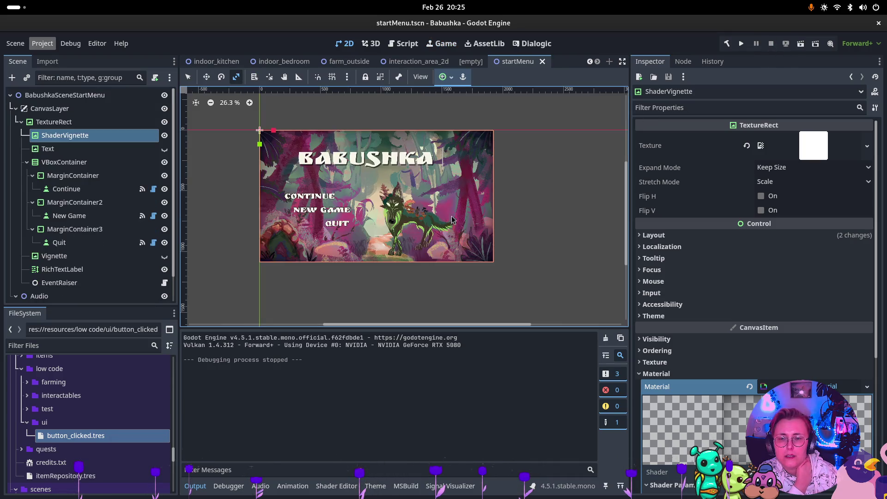
pyautogui.click(800, 45)
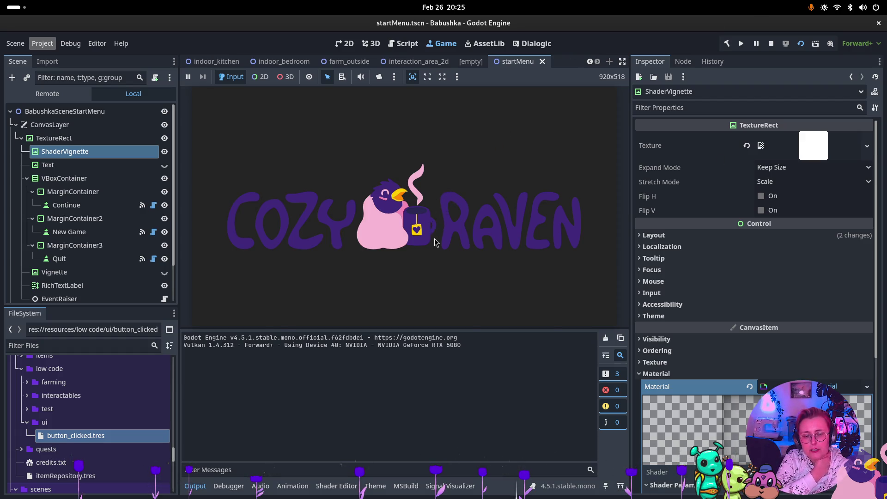
pyautogui.click(327, 235)
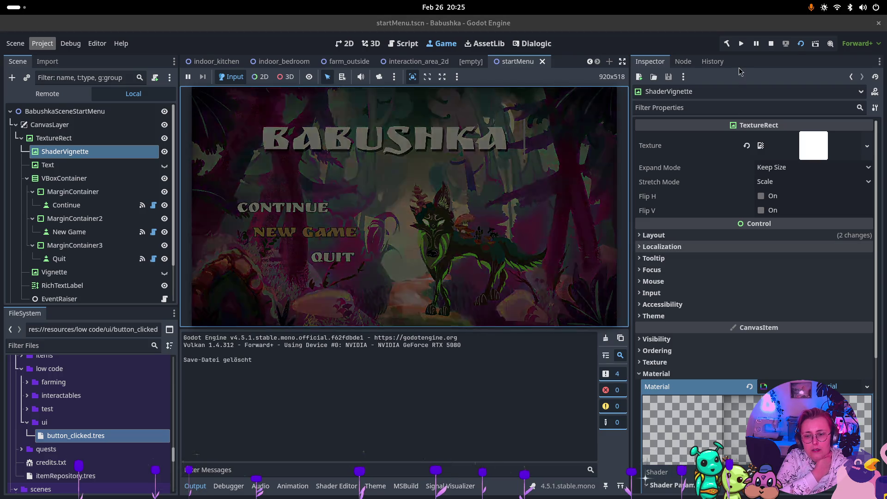
pyautogui.click(771, 43)
# Rerun the start menu scene, stop it, and select the Vignette node.
pyautogui.click(801, 43)
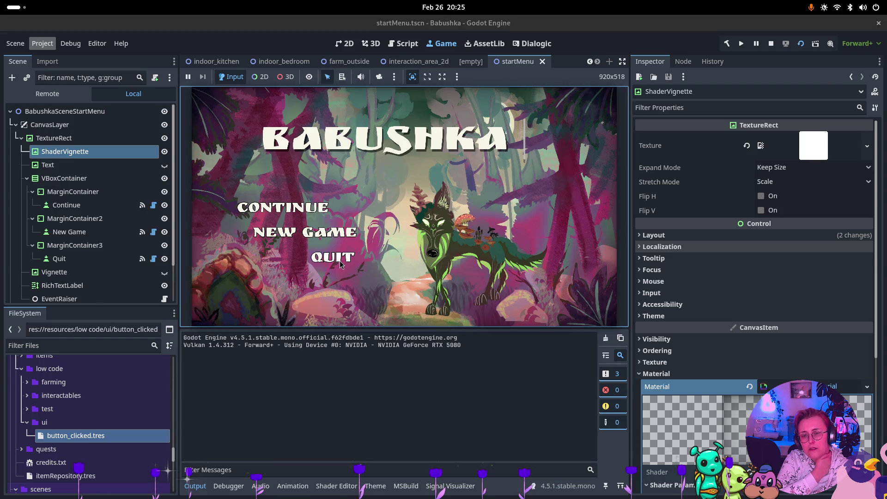
pyautogui.click(771, 43)
pyautogui.click(800, 45)
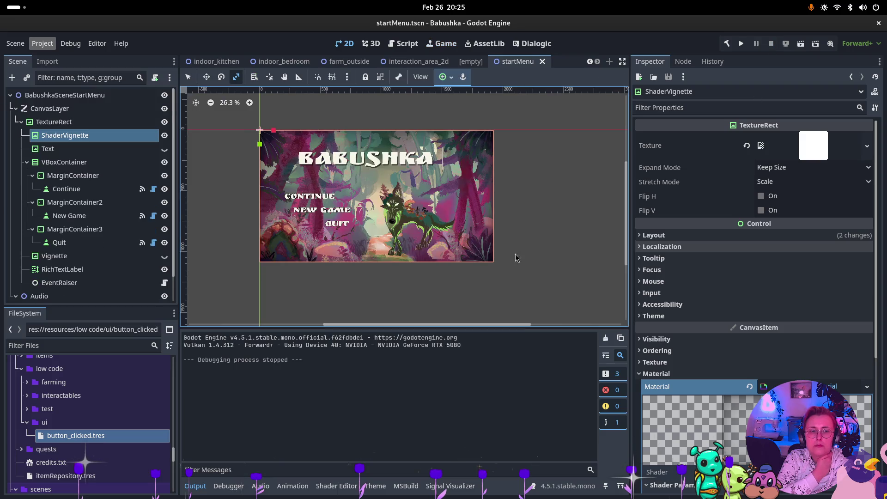
pyautogui.click(120, 255)
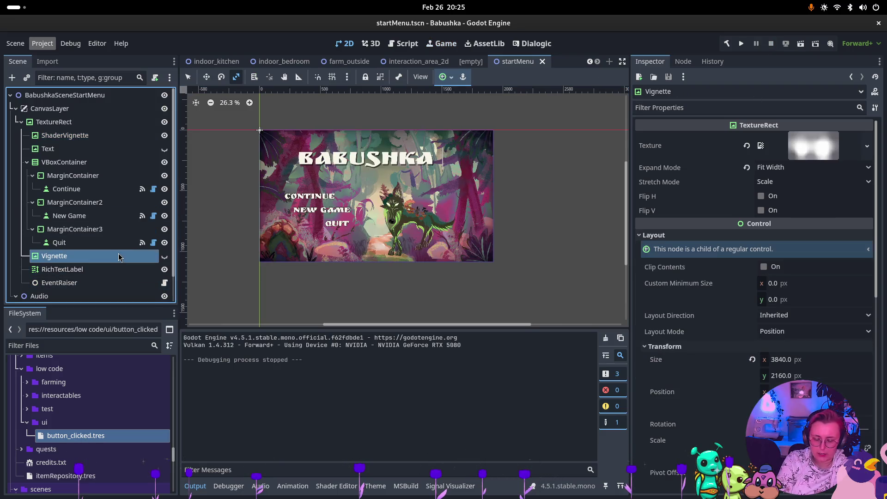
# Delete the Vignette node and multi-select the Continue, New Game and Quit buttons.
pyautogui.press('Delete')
pyautogui.click(469, 257)
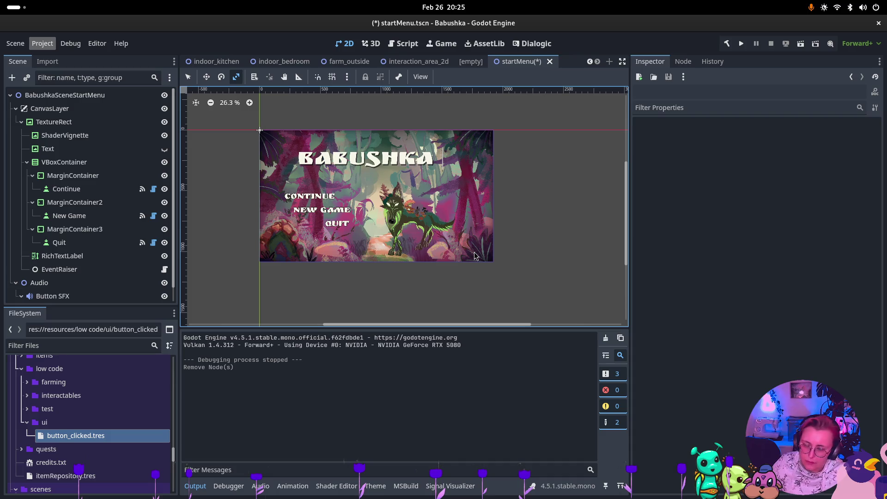
pyautogui.click(104, 189)
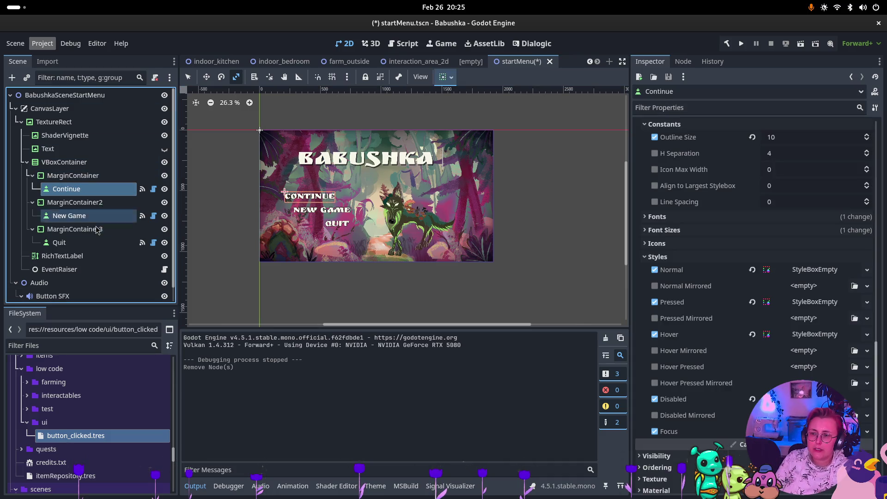
pyautogui.keyDown('ctrl'); pyautogui.click(103, 217); pyautogui.keyUp('ctrl')
pyautogui.keyDown('ctrl'); pyautogui.click(92, 243); pyautogui.keyUp('ctrl')
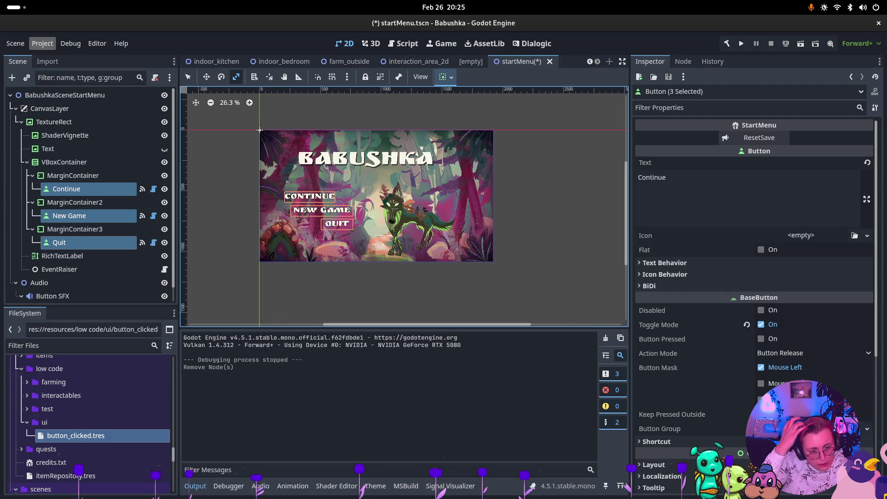
# Give the three buttons a tan Font Hover Color override, then save and run the scene.
pyautogui.scroll(-5, 734, 421)
pyautogui.click(684, 345)
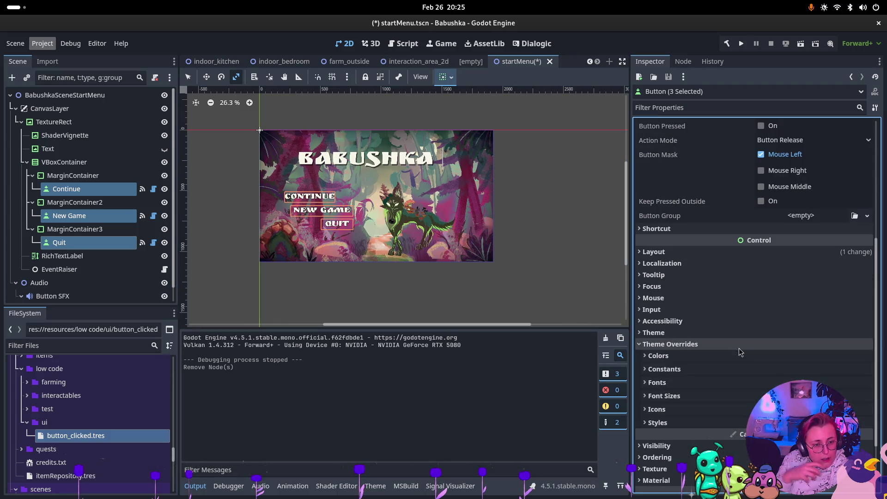
pyautogui.click(678, 356)
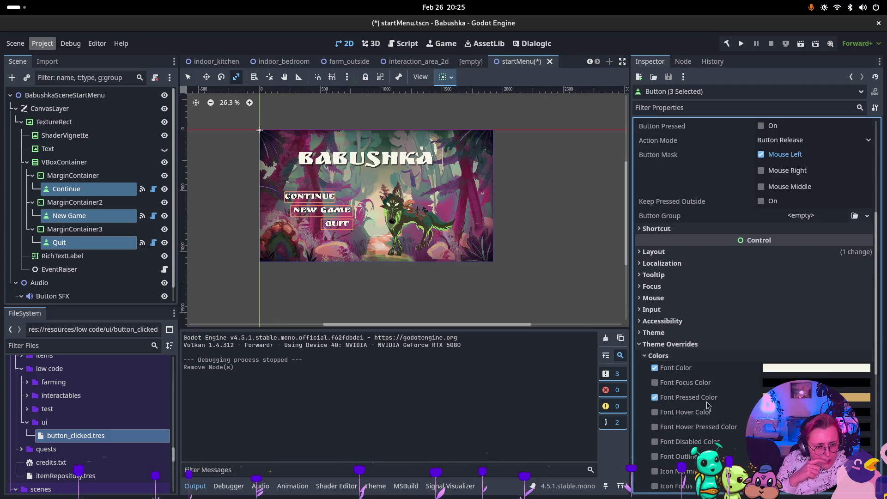
pyautogui.click(655, 413)
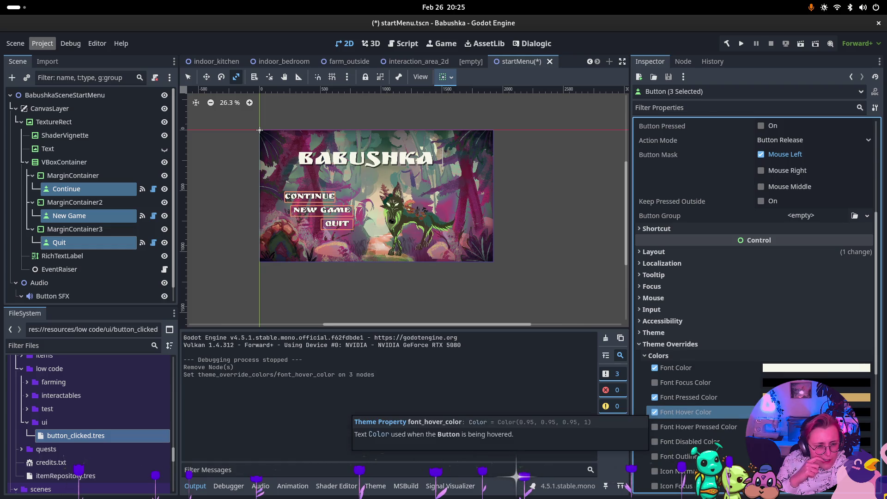
pyautogui.click(801, 412)
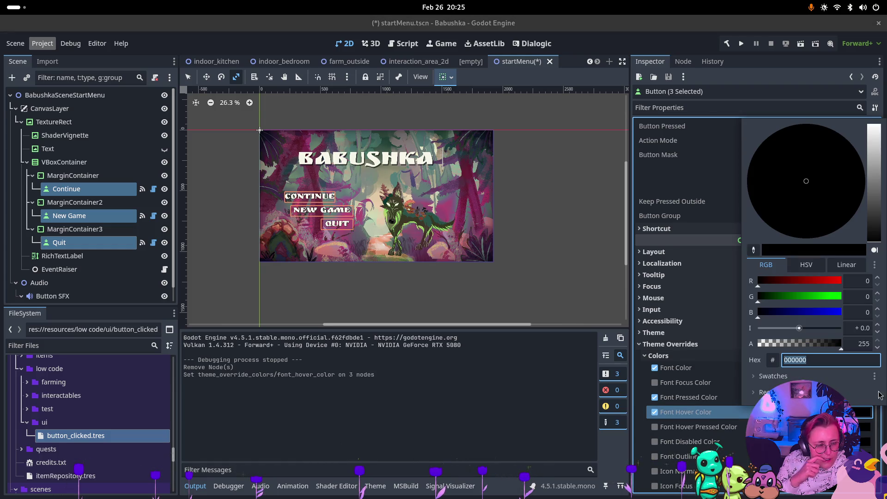
pyautogui.press('Escape')
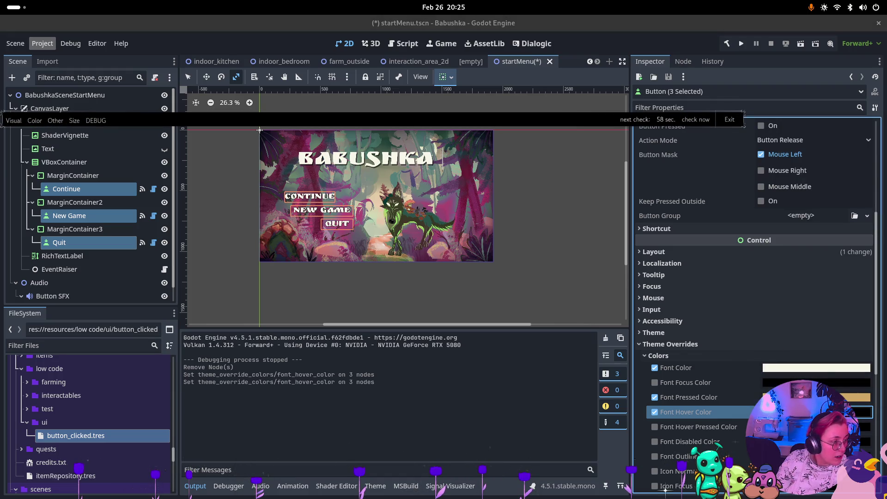
pyautogui.click(816, 412)
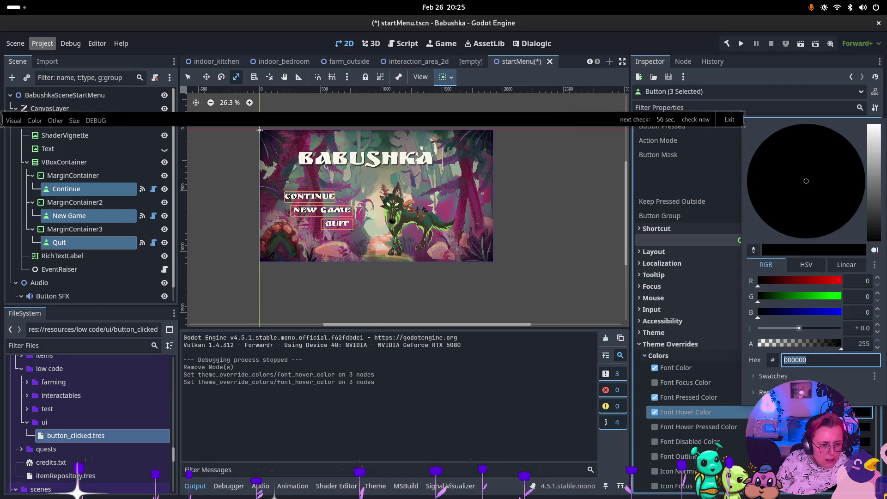
pyautogui.write('d2a865')
pyautogui.press('Escape')
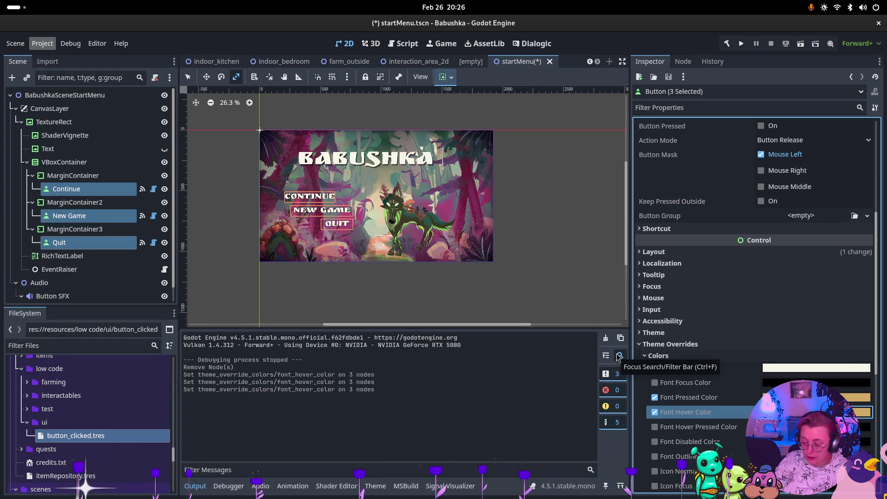
pyautogui.hotkey('ctrl', 's')
pyautogui.click(801, 44)
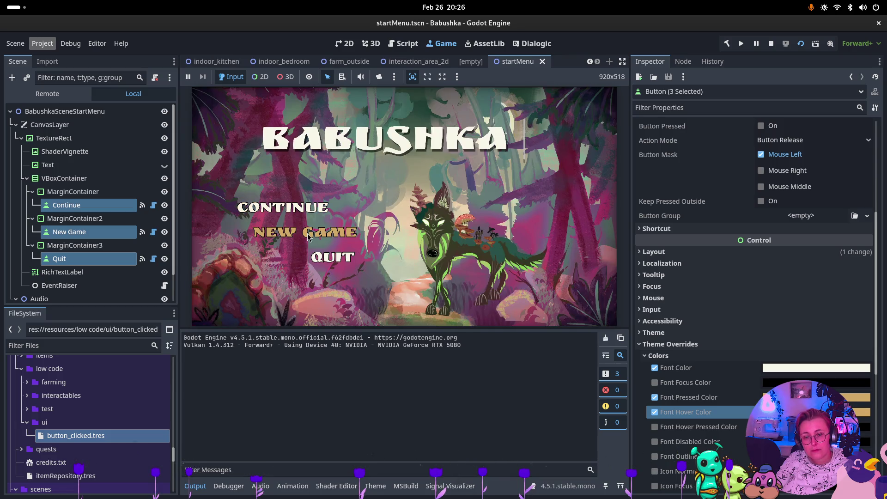
# Try Continue in the running game, stop it, and review Button SFX's sound streams under Audio.
pyautogui.click(310, 210)
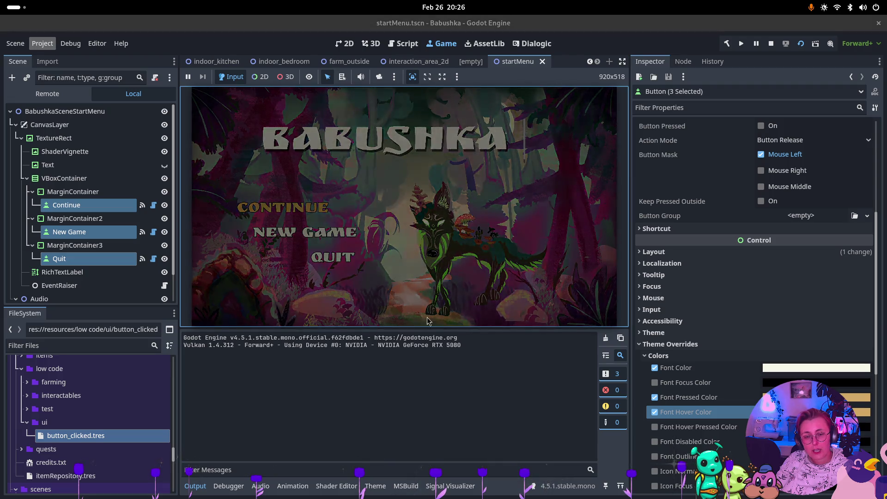
pyautogui.click(771, 43)
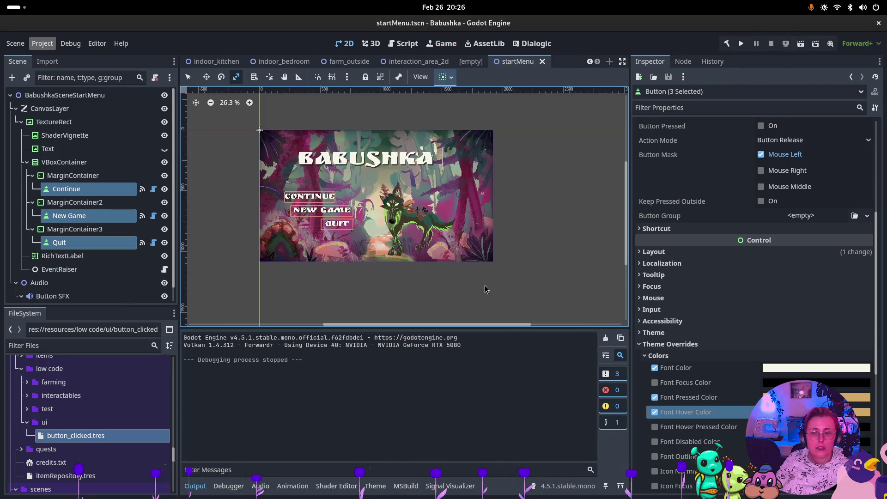
pyautogui.click(39, 282)
pyautogui.click(55, 295)
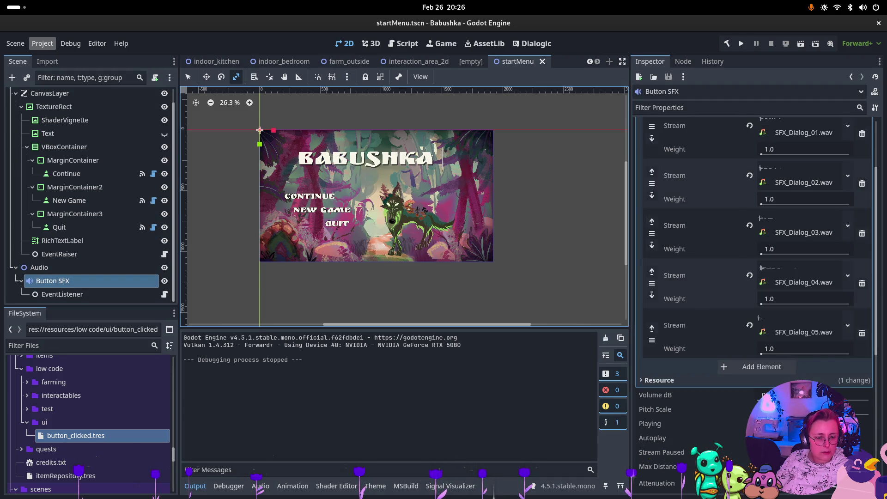
pyautogui.scroll(-3, 754, 258)
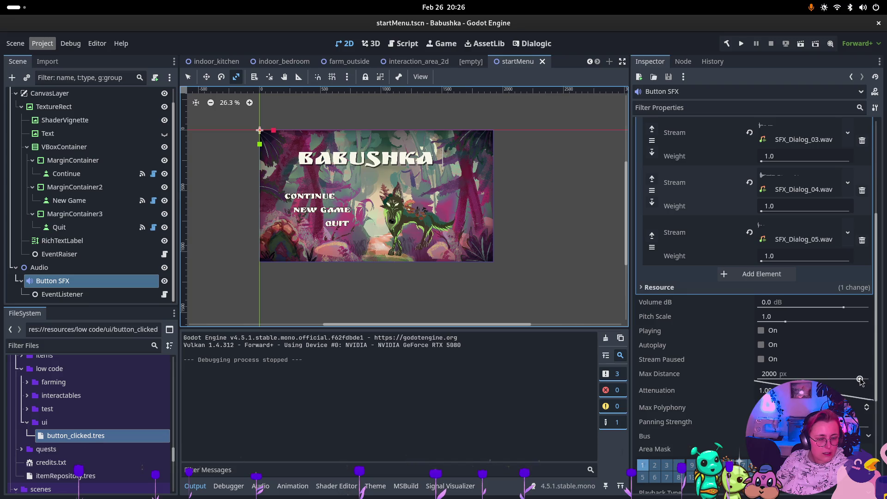
pyautogui.moveTo(827, 382)
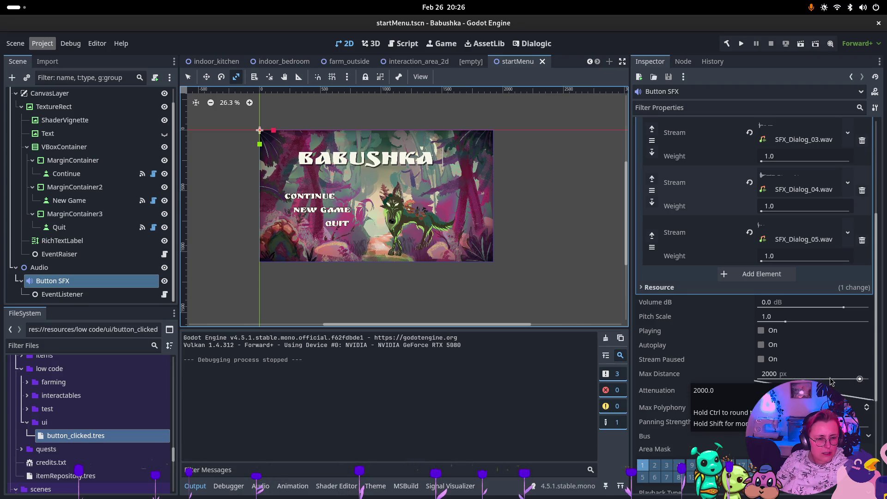
pyautogui.click(44, 267)
# Add an AudioStreamPlayer child under Audio and give it a new Randomizer stream.
pyautogui.click(51, 282)
pyautogui.rightClick(46, 267)
pyautogui.click(74, 190)
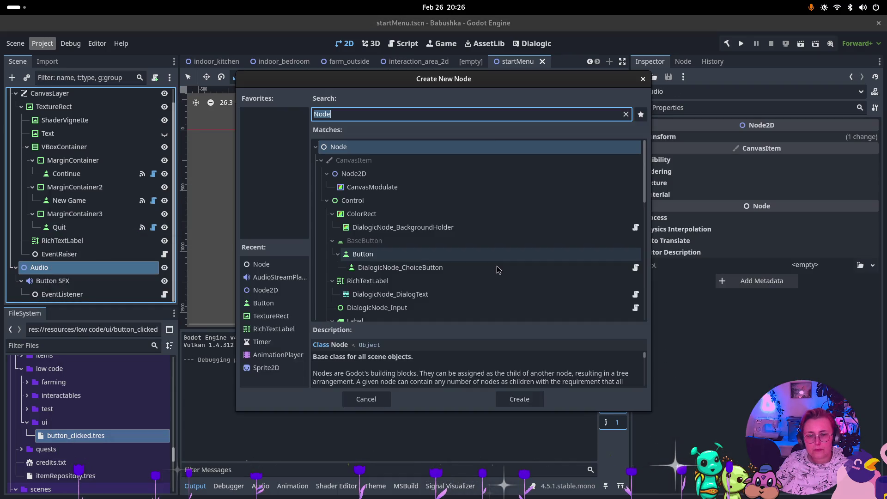
pyautogui.write('Stream')
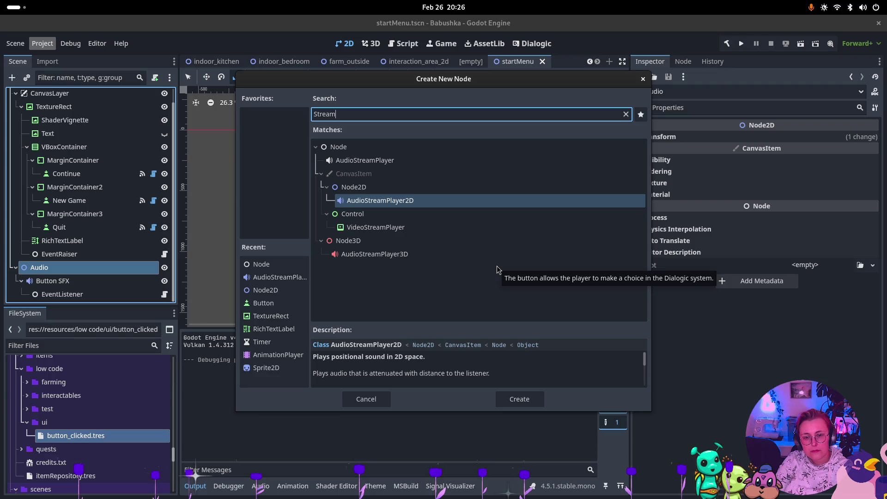
pyautogui.click(370, 160)
pyautogui.click(522, 401)
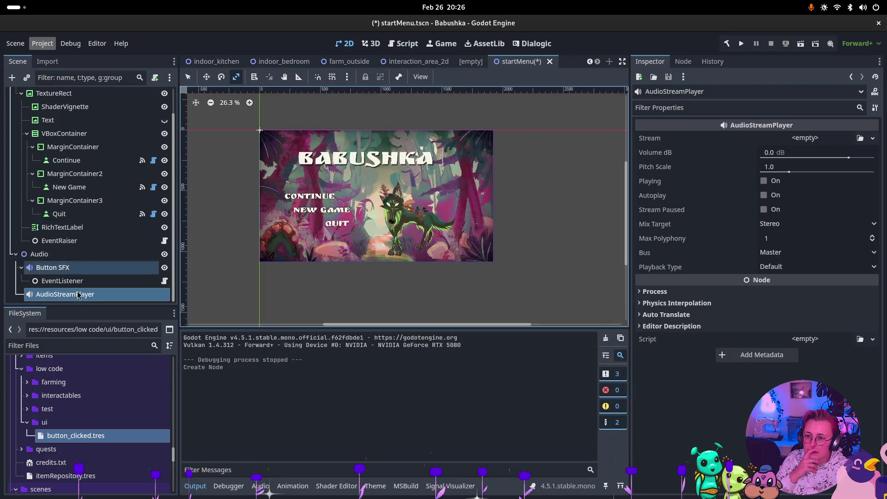
pyautogui.click(815, 139)
pyautogui.click(828, 203)
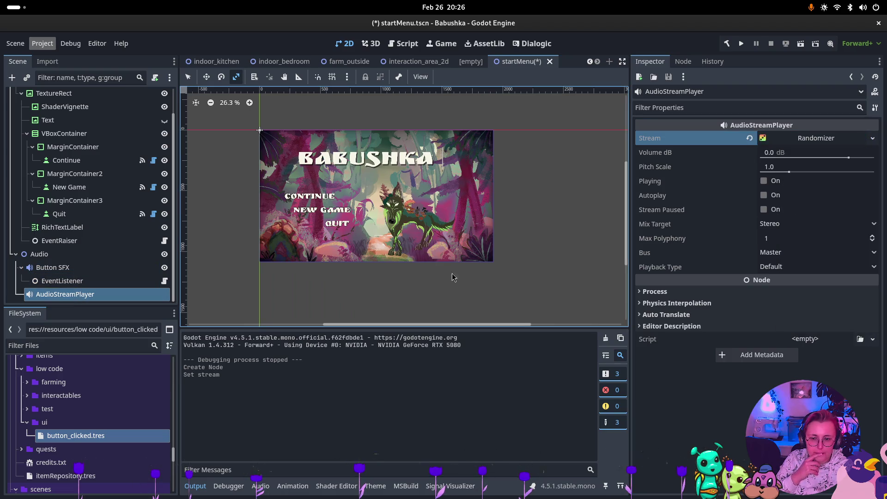
# Place the new player directly under Audio and reparent EventListener onto it.
pyautogui.moveTo(67, 295); pyautogui.dragTo(53, 261)
pyautogui.click(63, 294)
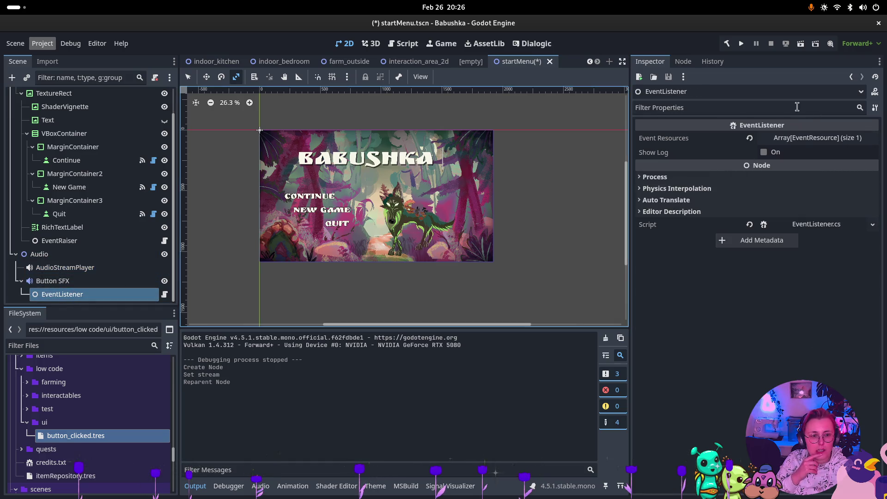
pyautogui.click(683, 61)
pyautogui.moveTo(59, 298); pyautogui.dragTo(56, 268)
# Delete the old AudioStreamPlayer2D and rename the new player ButtonSFX.
pyautogui.click(56, 294)
pyautogui.click(57, 294)
pyautogui.press('BackSpace')
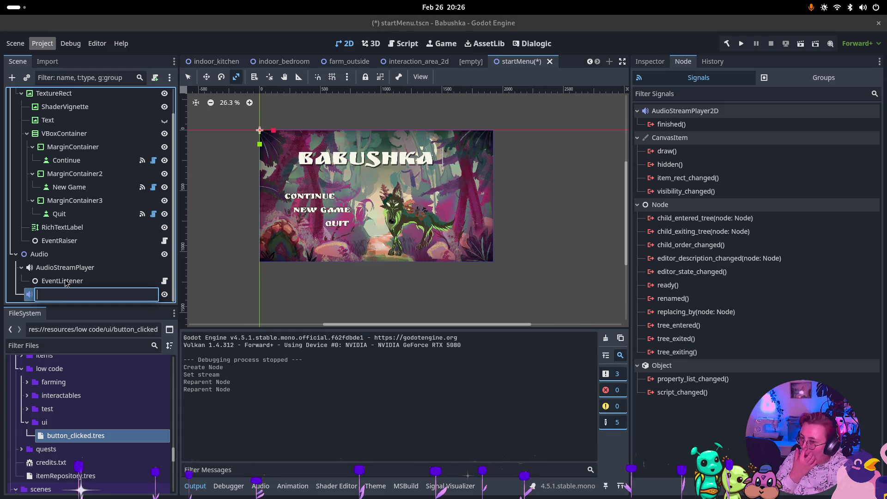
pyautogui.press('Return')
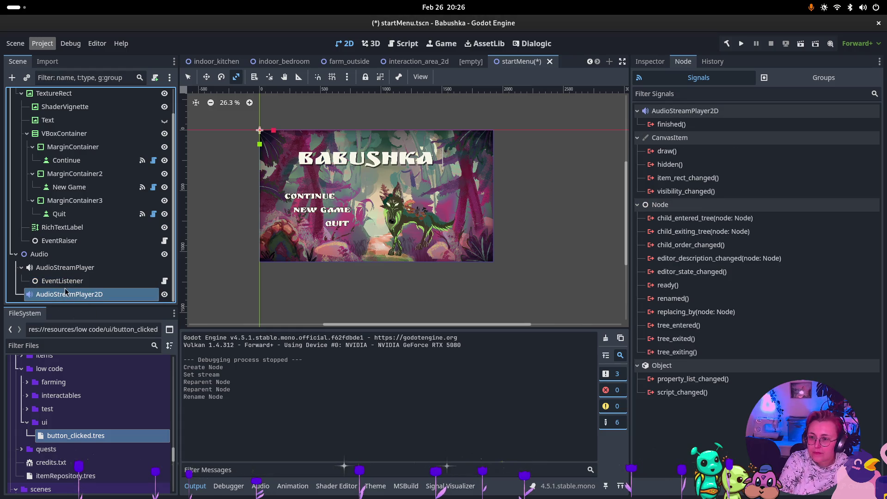
pyautogui.press('Delete')
pyautogui.click(471, 258)
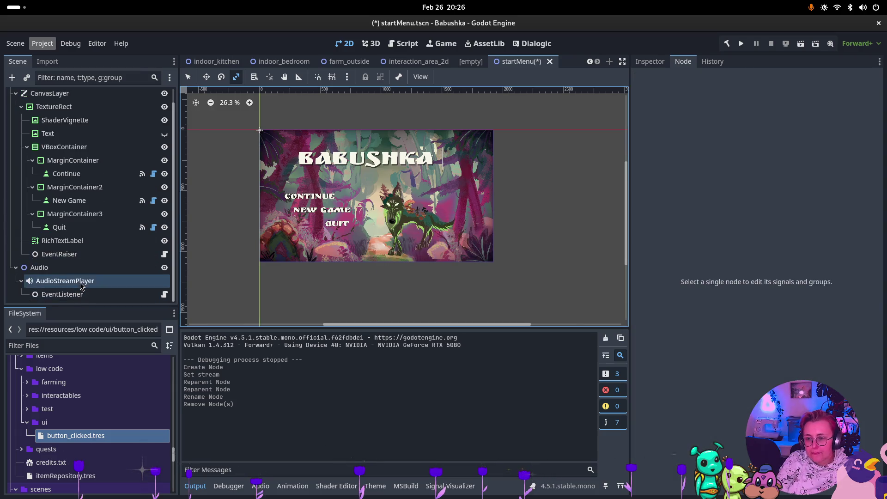
pyautogui.click(80, 284)
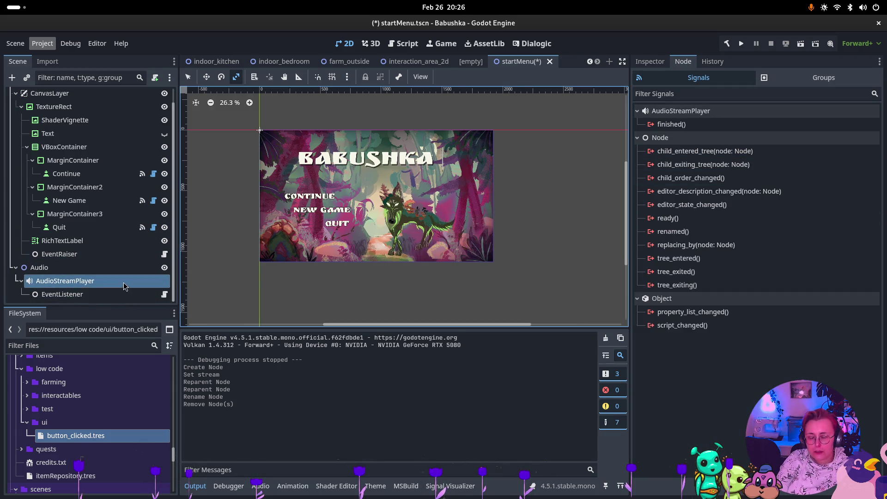
pyautogui.doubleClick(94, 280)
pyautogui.write('B')
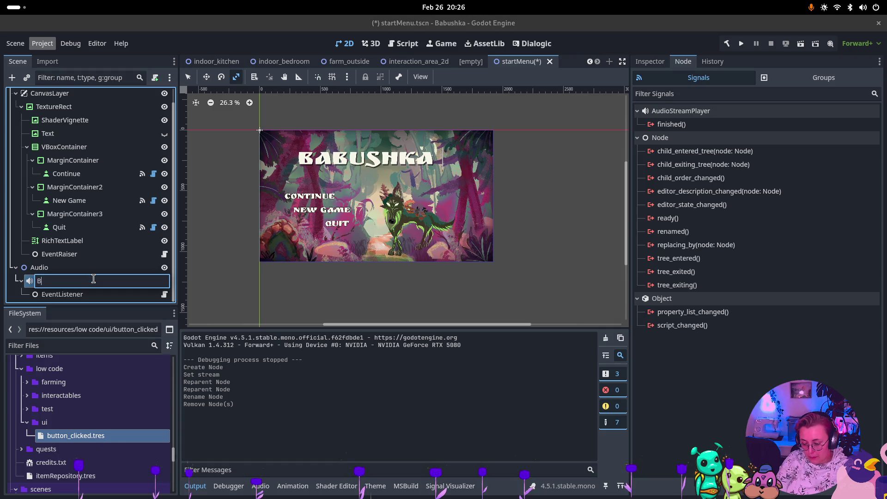
pyautogui.write('uttonSFX')
pyautogui.press('Return')
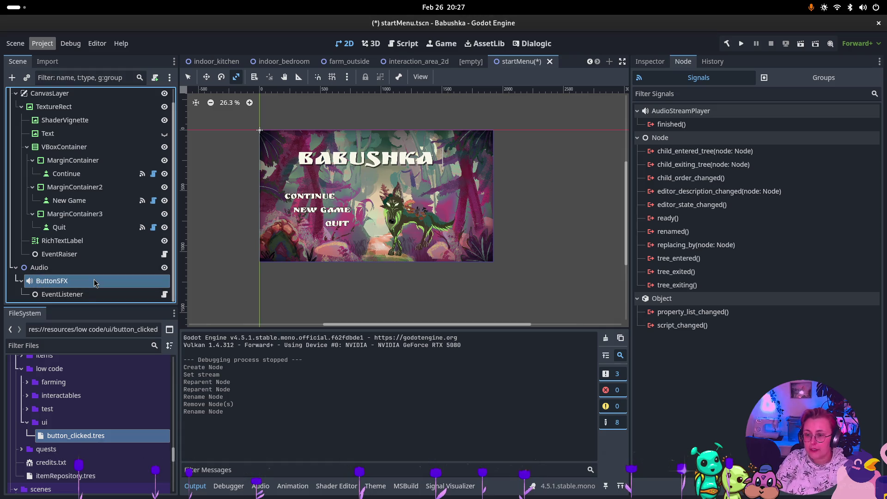
pyautogui.scroll(15, 73, 406)
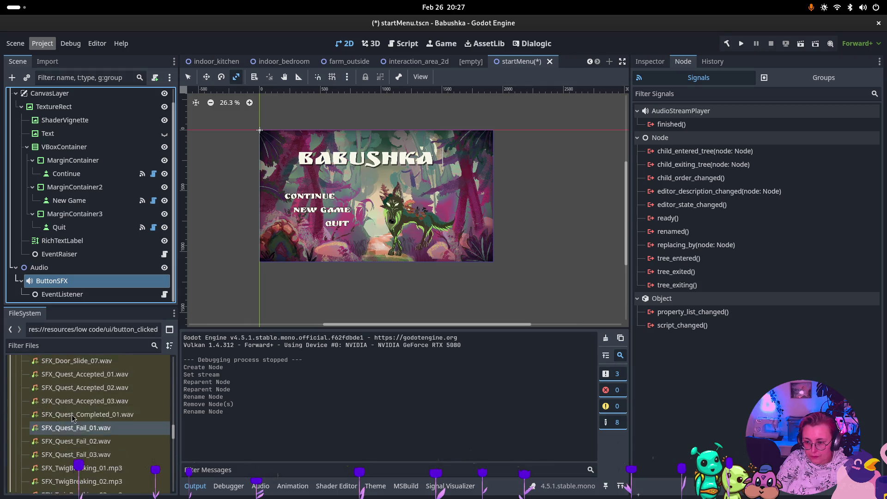
# Expand ButtonSFX's Randomizer Streams list and try dropping SFX_Dialog_01–05.wav into it at once.
pyautogui.scroll(10, 72, 418)
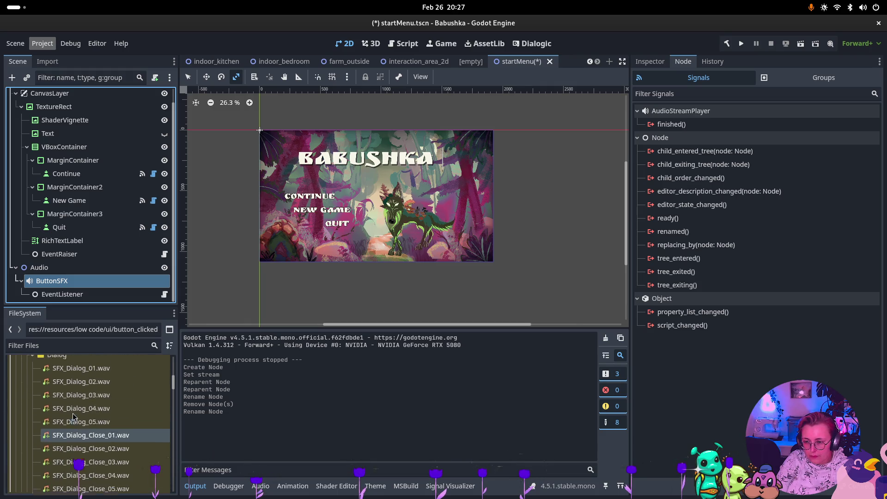
pyautogui.scroll(-1, 73, 417)
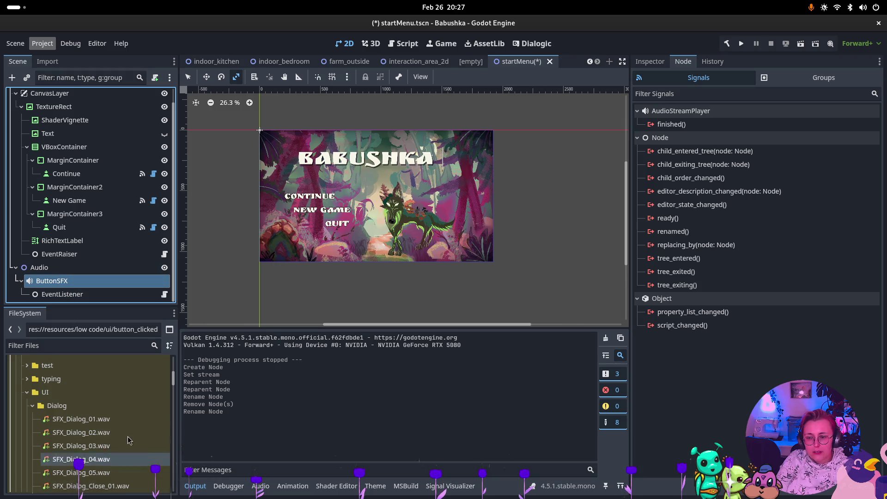
pyautogui.click(647, 62)
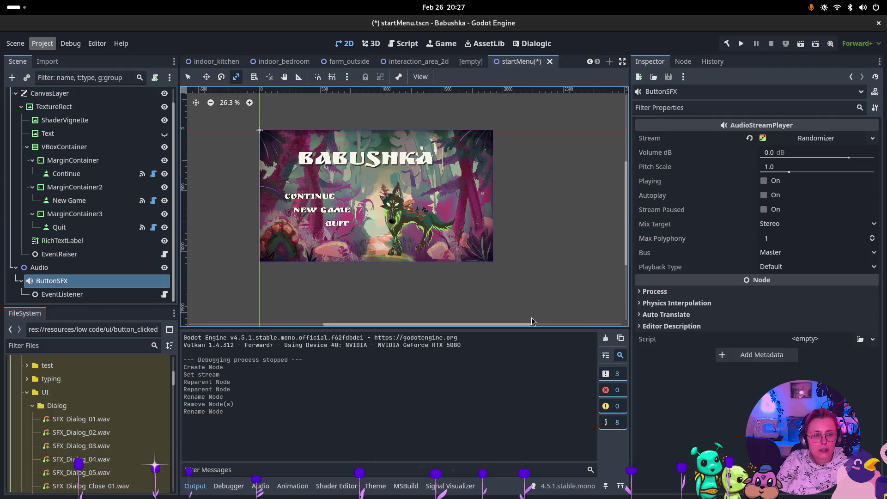
pyautogui.click(815, 139)
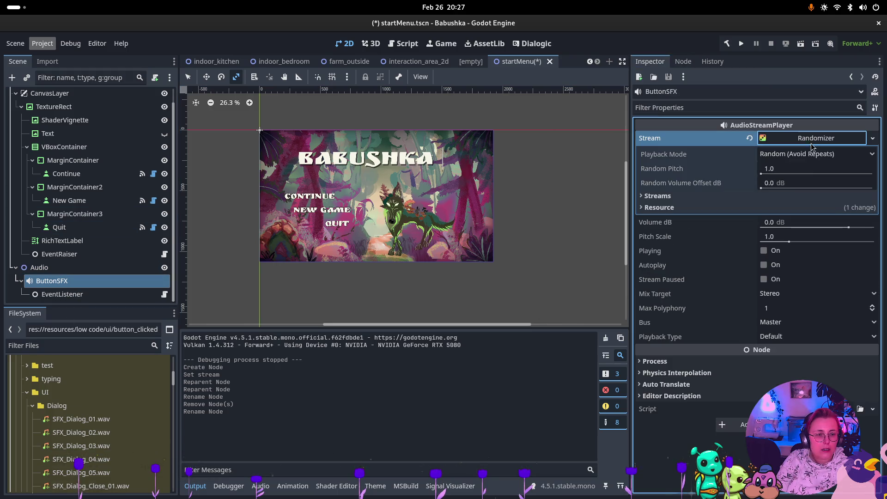
pyautogui.click(788, 196)
pyautogui.click(81, 420)
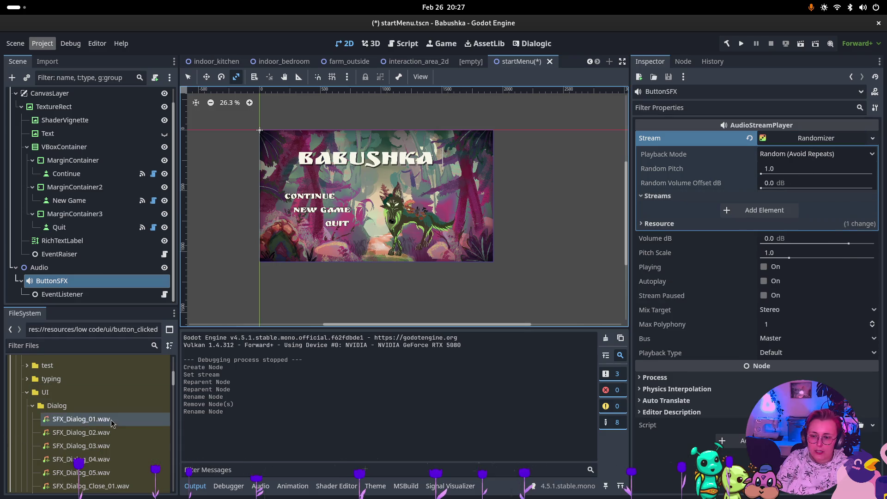
pyautogui.keyDown('shift'); pyautogui.click(88, 473); pyautogui.keyUp('shift')
pyautogui.moveTo(88, 472)
pyautogui.mouseDown()
pyautogui.moveTo(681, 228)
pyautogui.moveTo(740, 210)
pyautogui.moveTo(774, 220)
pyautogui.mouseUp()
pyautogui.click(775, 212)
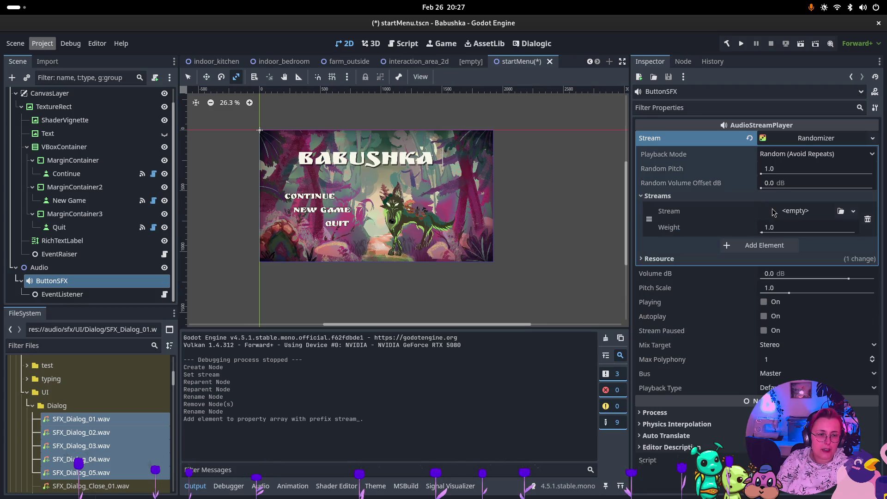
pyautogui.click(841, 211)
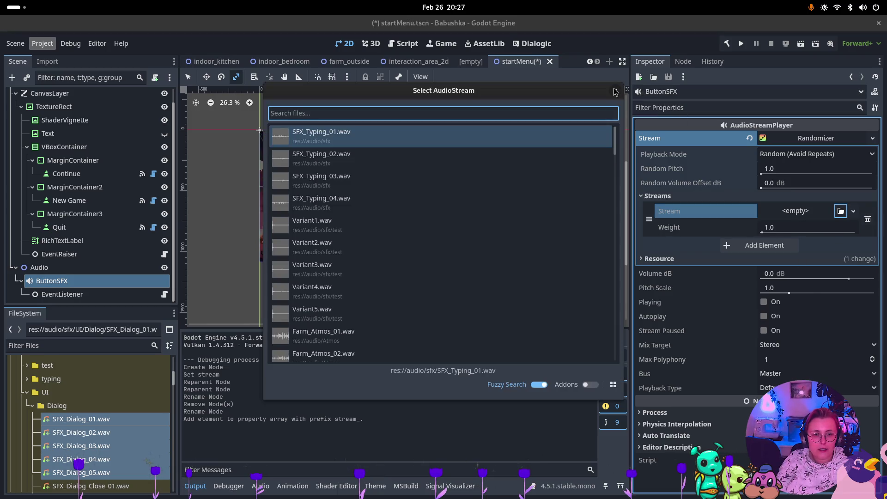
pyautogui.click(616, 90)
pyautogui.moveTo(107, 429)
pyautogui.mouseDown()
pyautogui.moveTo(781, 236)
pyautogui.moveTo(763, 245)
pyautogui.mouseUp()
# Fill the Streams slots one by one with SFX_Dialog_01.wav through SFX_Dialog_05.wav.
pyautogui.click(121, 419)
pyautogui.moveTo(121, 420)
pyautogui.mouseDown()
pyautogui.moveTo(781, 230)
pyautogui.moveTo(797, 214)
pyautogui.mouseUp()
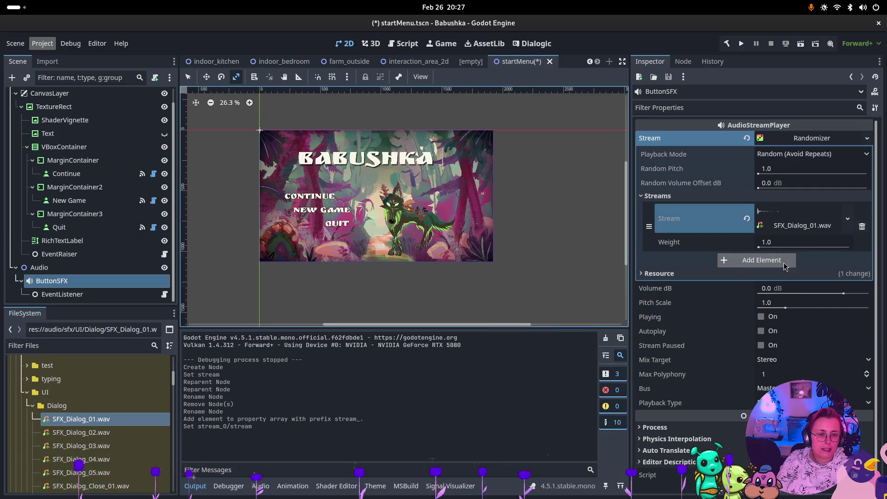
pyautogui.click(762, 259)
pyautogui.moveTo(117, 437); pyautogui.dragTo(793, 261)
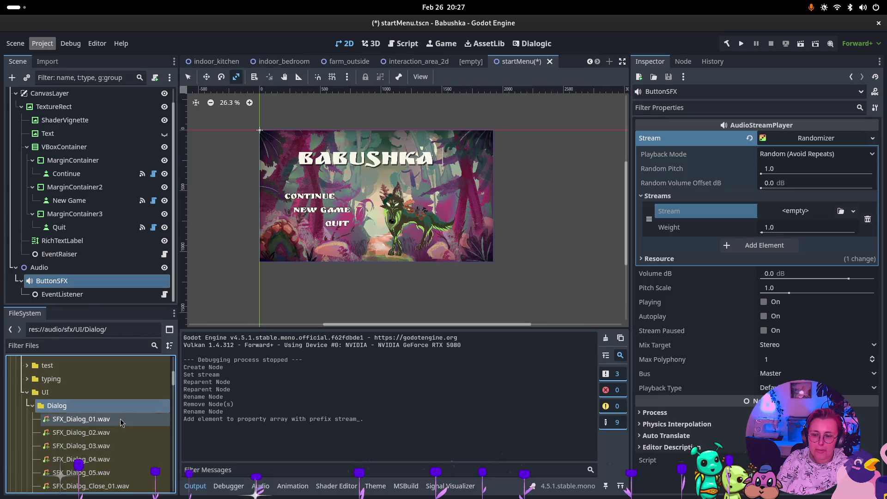
pyautogui.moveTo(797, 214); pyautogui.dragTo(797, 214)
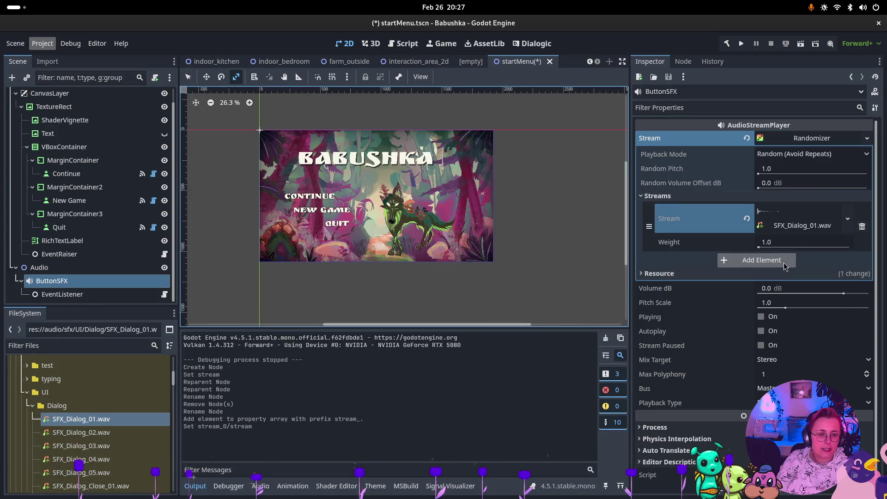
pyautogui.click(761, 260)
pyautogui.moveTo(112, 435)
pyautogui.mouseDown()
pyautogui.moveTo(758, 300)
pyautogui.moveTo(789, 265)
pyautogui.moveTo(802, 266)
pyautogui.mouseUp()
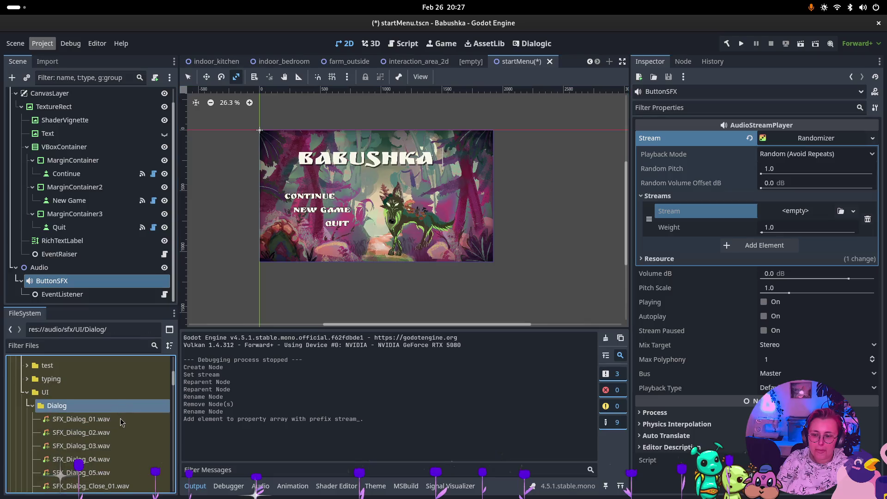
pyautogui.moveTo(798, 214); pyautogui.dragTo(797, 214)
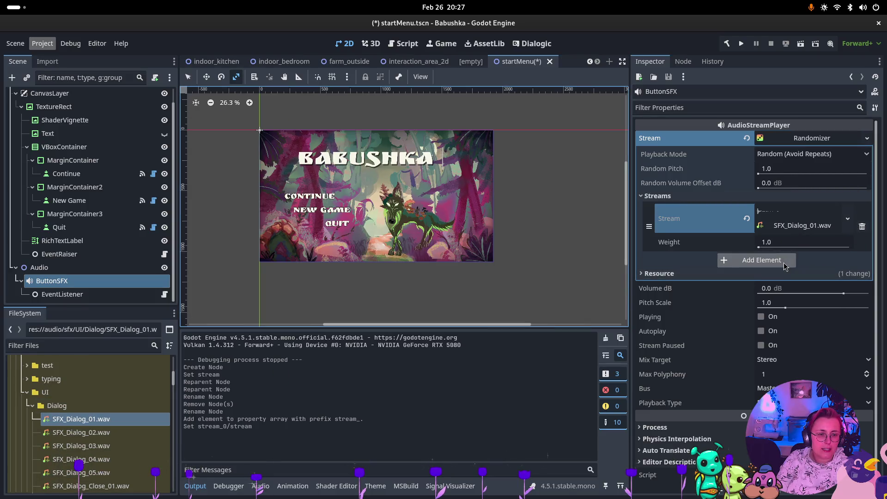
pyautogui.click(762, 259)
pyautogui.moveTo(107, 432)
pyautogui.mouseDown()
pyautogui.moveTo(248, 411)
pyautogui.moveTo(792, 257)
pyautogui.moveTo(812, 261)
pyautogui.moveTo(804, 262)
pyautogui.mouseUp()
pyautogui.click(771, 308)
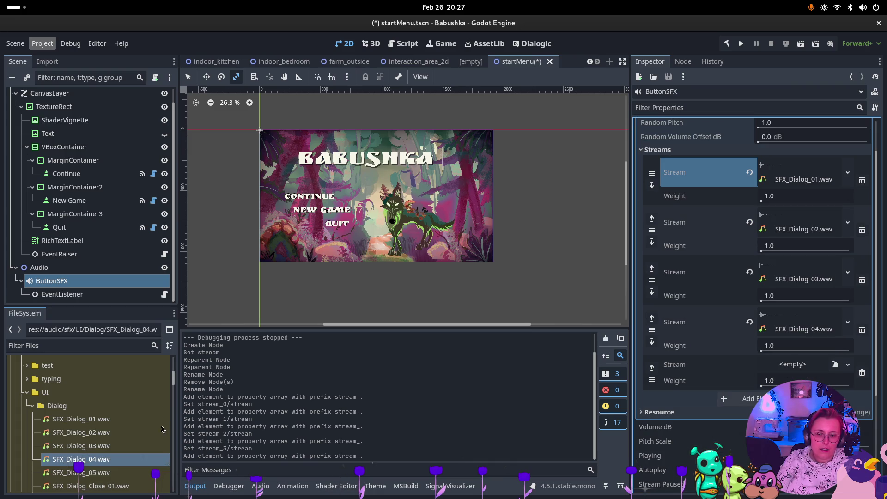
pyautogui.moveTo(81, 472); pyautogui.dragTo(795, 361)
# Save the scene and begin connecting EventListener's EventRaised signal.
pyautogui.hotkey('ctrl', 's')
pyautogui.click(65, 295)
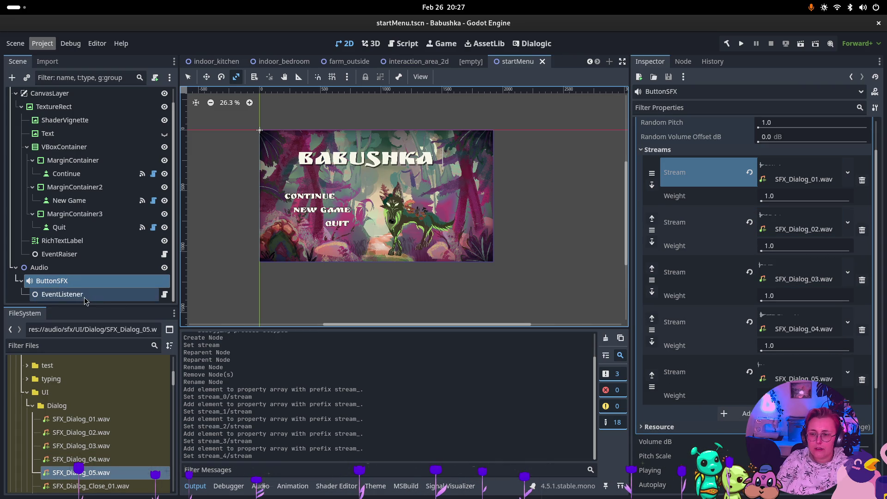
pyautogui.doubleClick(747, 124)
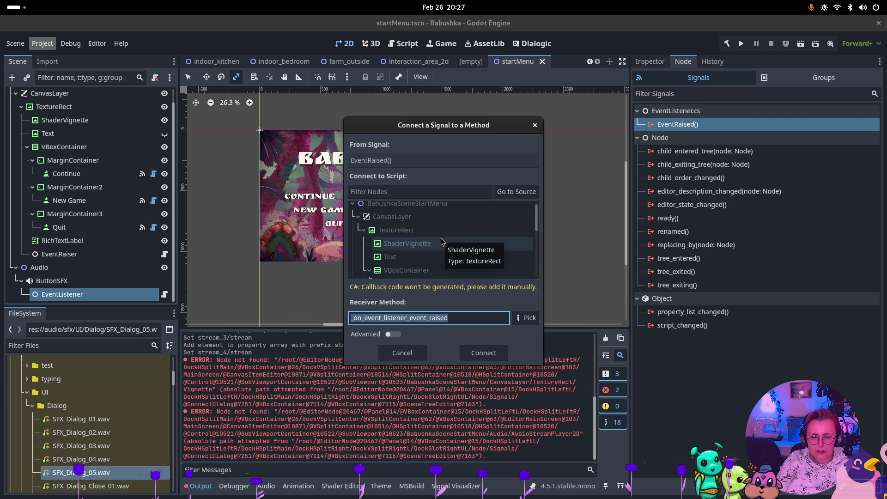
# Connect EventRaised to ButtonSFX's play() method, then save the startMenu scene.
pyautogui.click(442, 192)
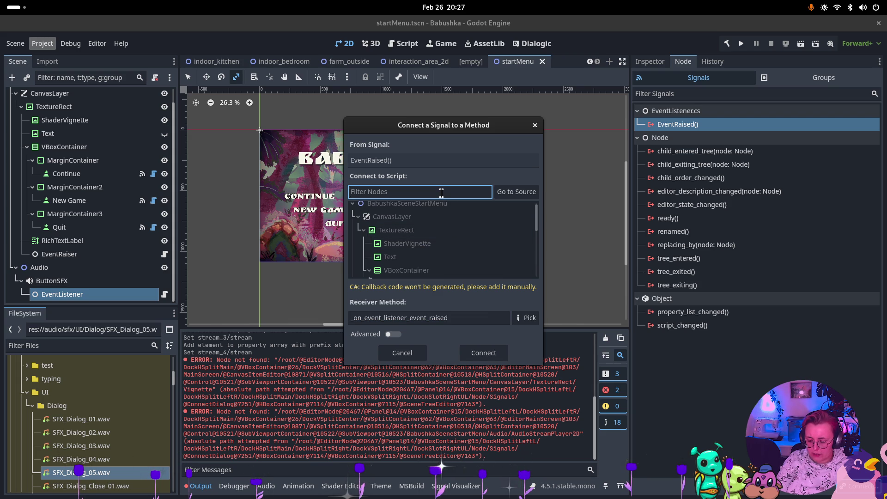
pyautogui.write('Button')
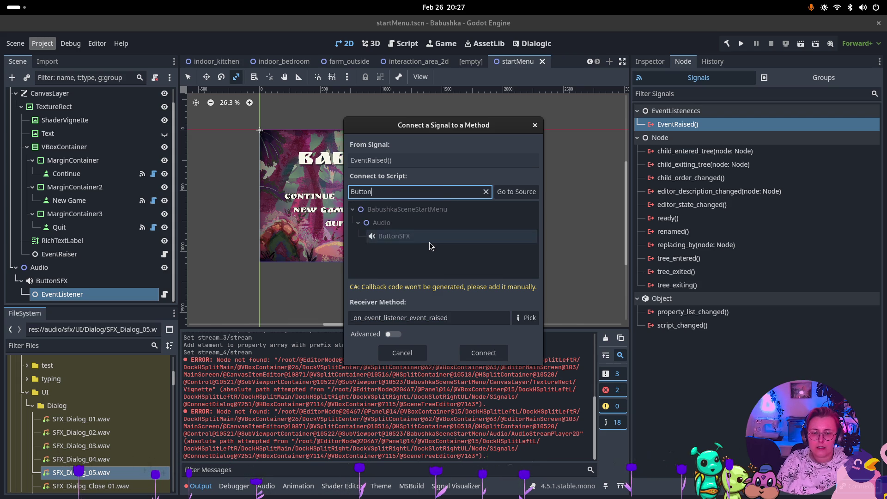
pyautogui.click(462, 236)
pyautogui.click(527, 318)
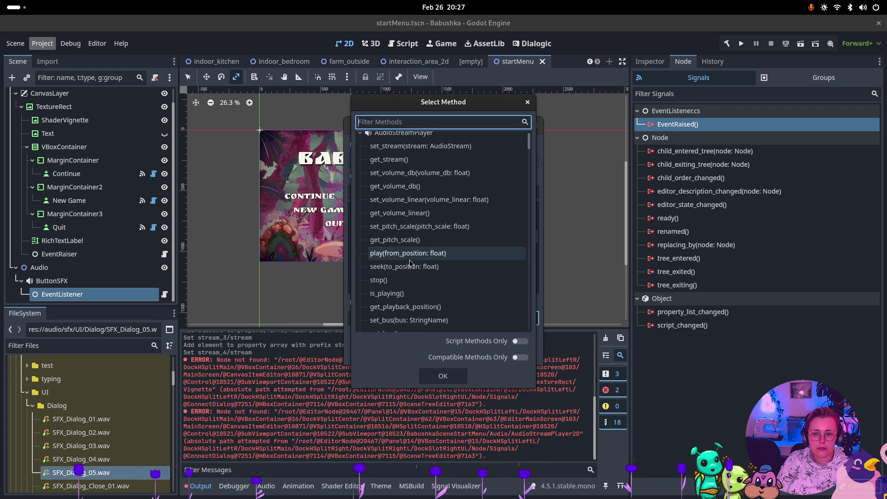
pyautogui.scroll(-1, 418, 236)
pyautogui.scroll(-6, 418, 236)
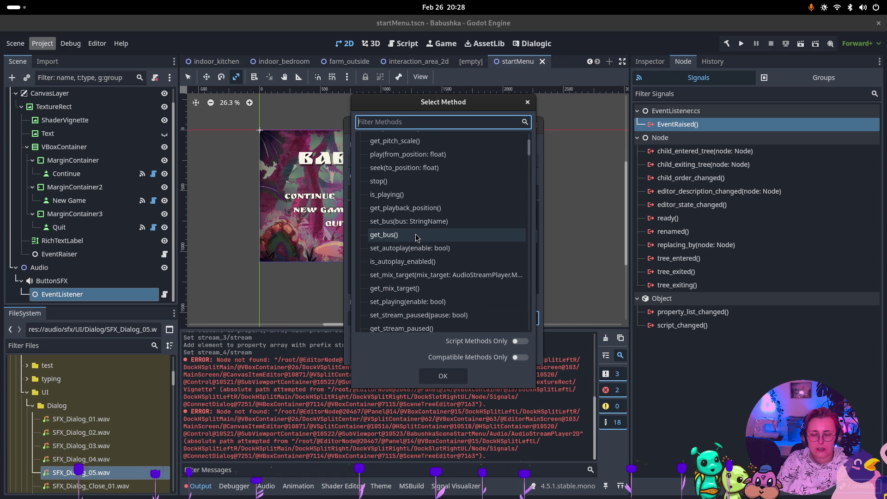
pyautogui.scroll(3, 420, 229)
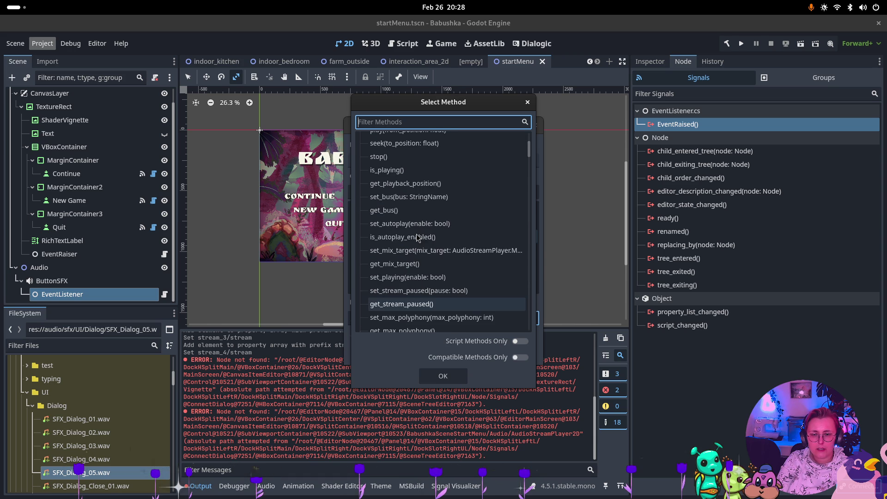
pyautogui.scroll(2, 424, 219)
pyautogui.click(435, 180)
pyautogui.click(456, 373)
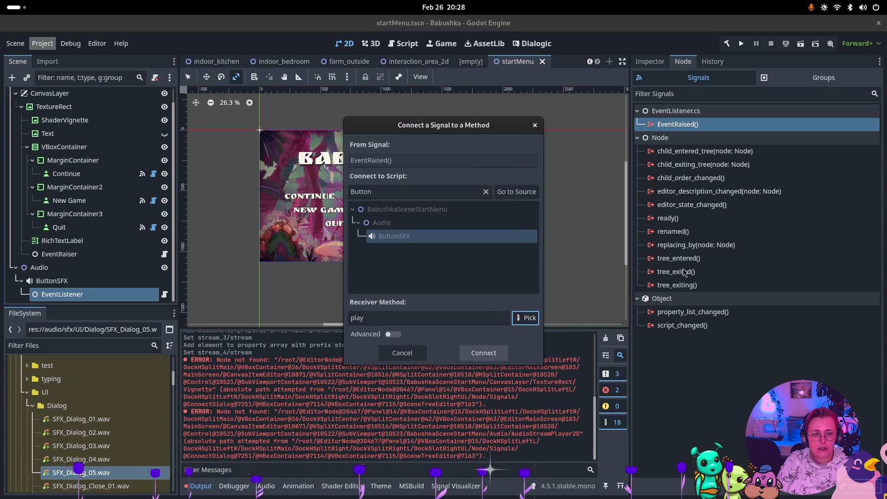
pyautogui.click(484, 353)
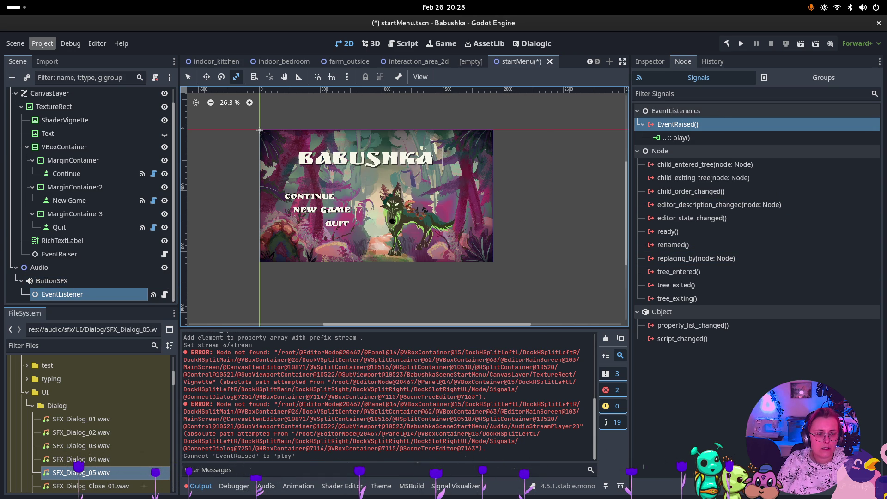
pyautogui.hotkey('ctrl', 's')
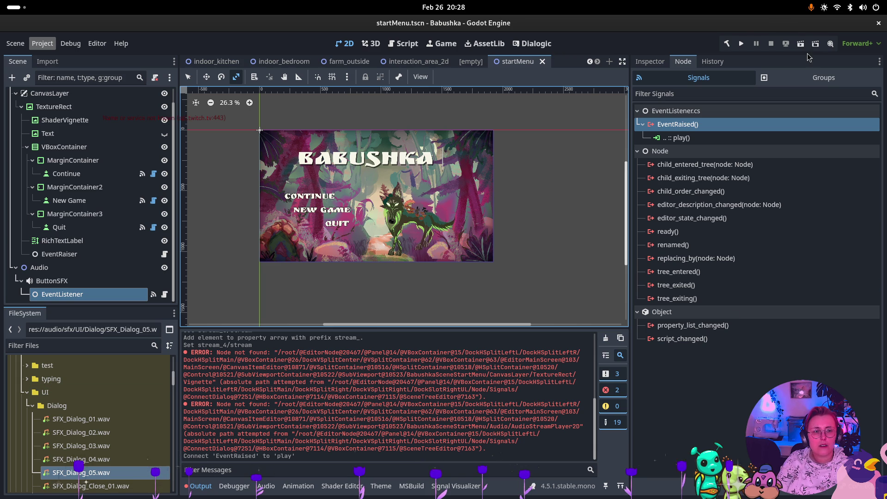
# Run the game, start a New Game from the main menu, then stop it.
pyautogui.click(741, 44)
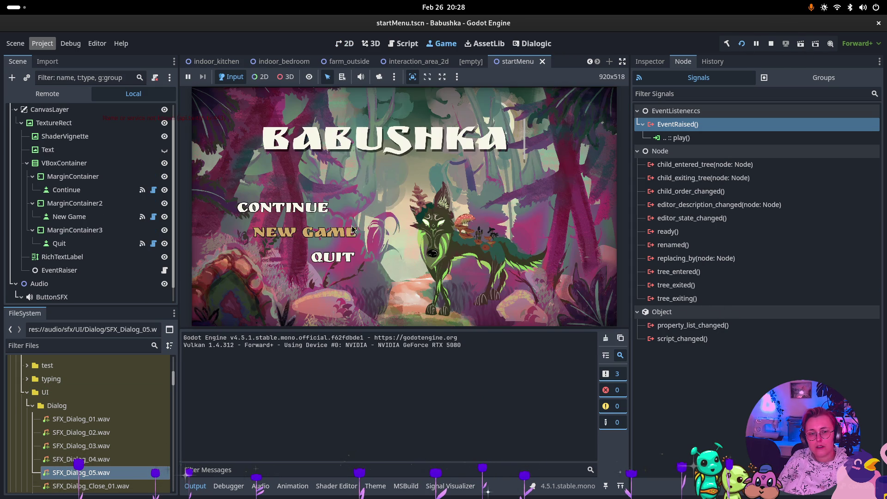
pyautogui.click(494, 199)
pyautogui.press('Return')
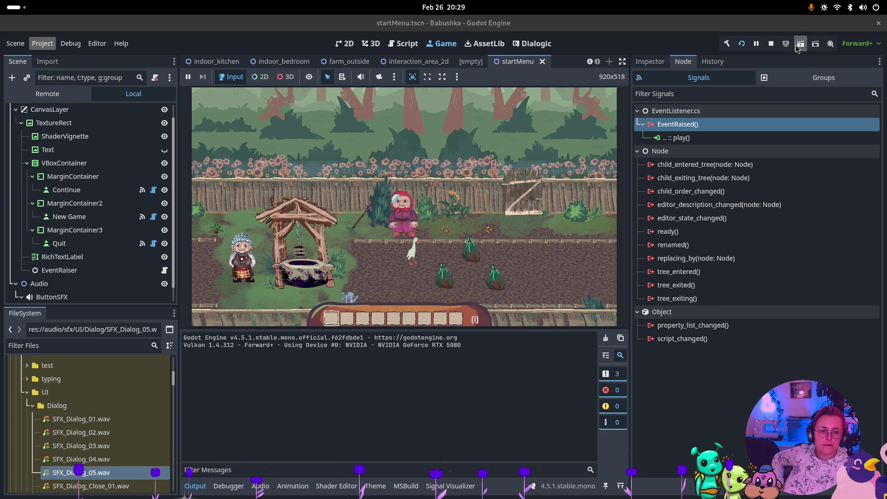
pyautogui.click(771, 43)
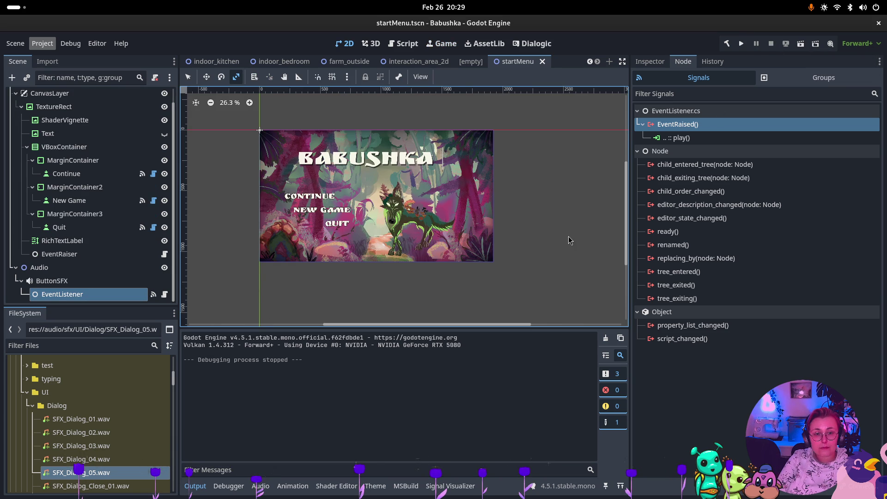
# Bring the Godot editor back and screenshot the start menu preview region.
pyautogui.press('super')
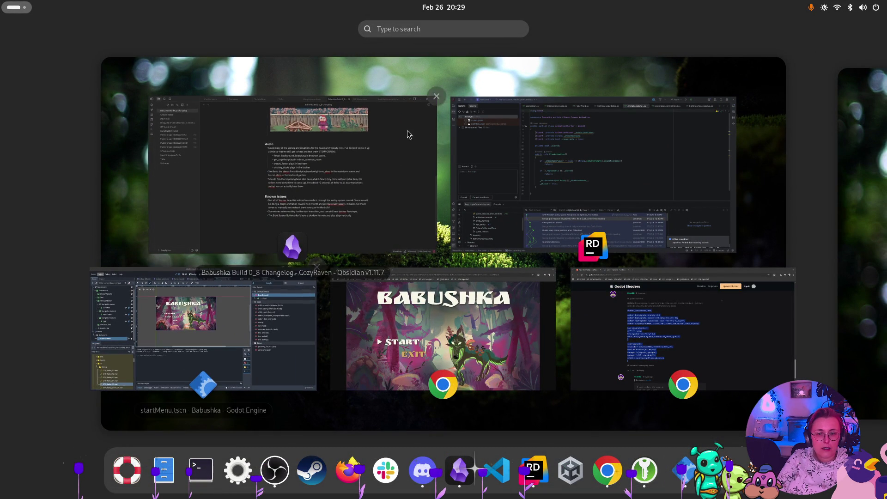
pyautogui.click(253, 324)
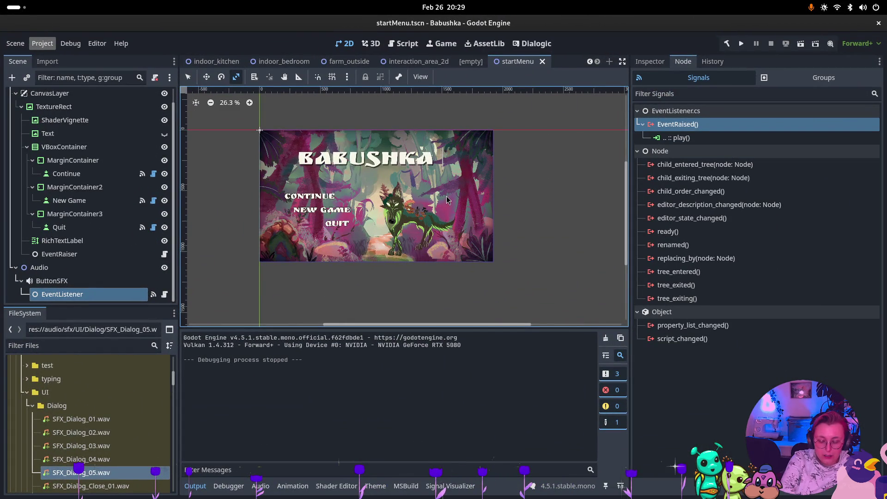
pyautogui.press('Print')
pyautogui.moveTo(263, 135)
pyautogui.mouseDown()
pyautogui.moveTo(383, 256)
pyautogui.moveTo(491, 259)
pyautogui.mouseUp()
# Capture the start menu screenshot and switch to the Obsidian changelog note.
pyautogui.press('Return')
pyautogui.press('super')
pyautogui.click(367, 208)
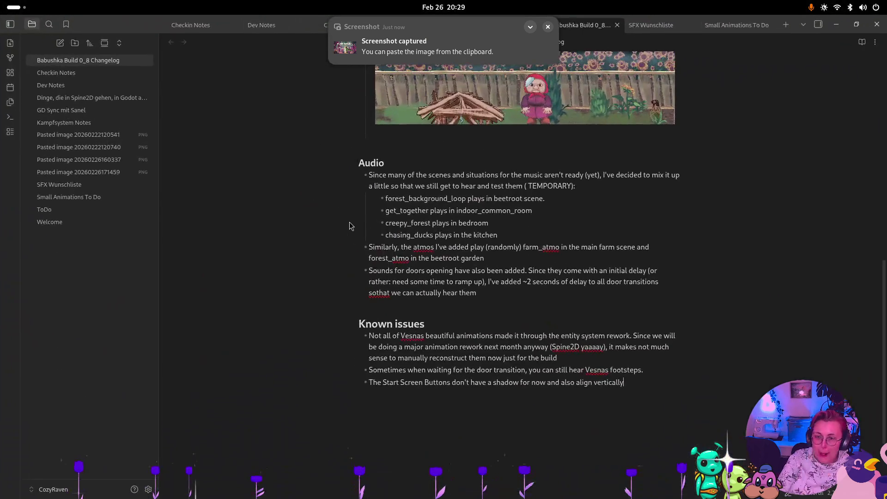
pyautogui.scroll(-10, 511, 236)
pyautogui.scroll(3, 511, 234)
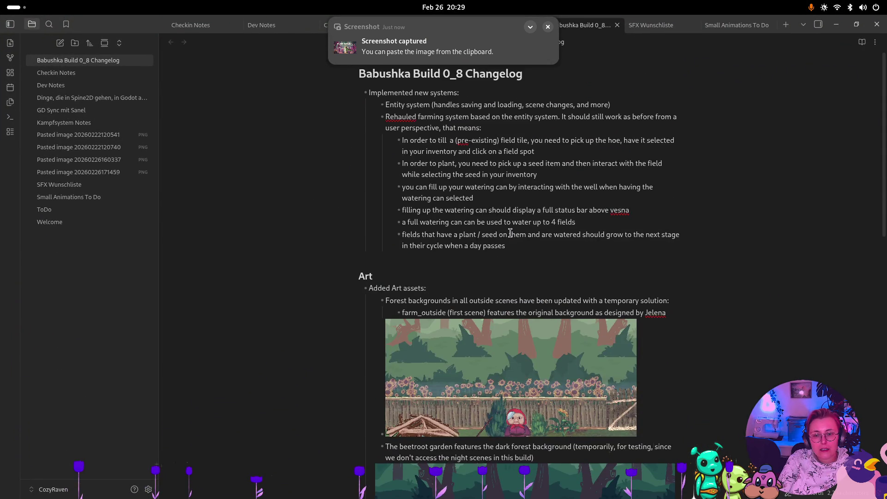
pyautogui.scroll(-10, 512, 237)
pyautogui.scroll(3, 506, 241)
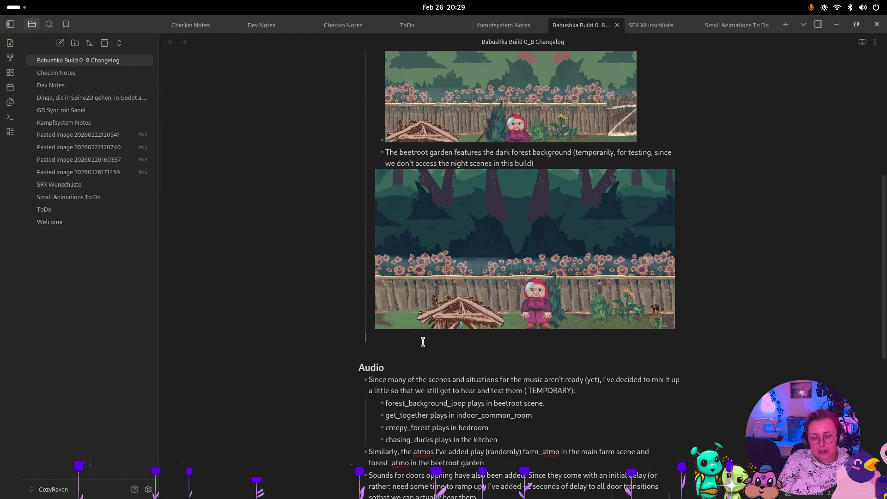
# Add a UI heading with a Start Screen bullet, the screenshot, and the svg-loading note.
pyautogui.write('####')
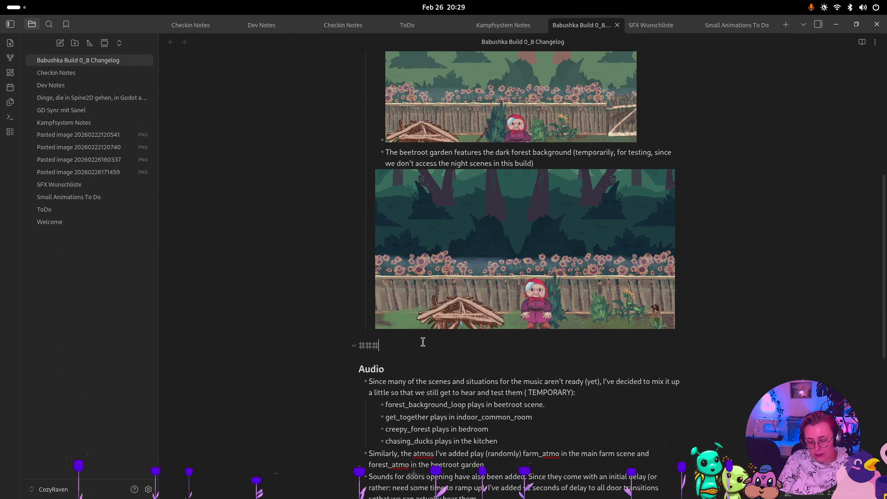
pyautogui.write(' UI')
pyautogui.press('Return')
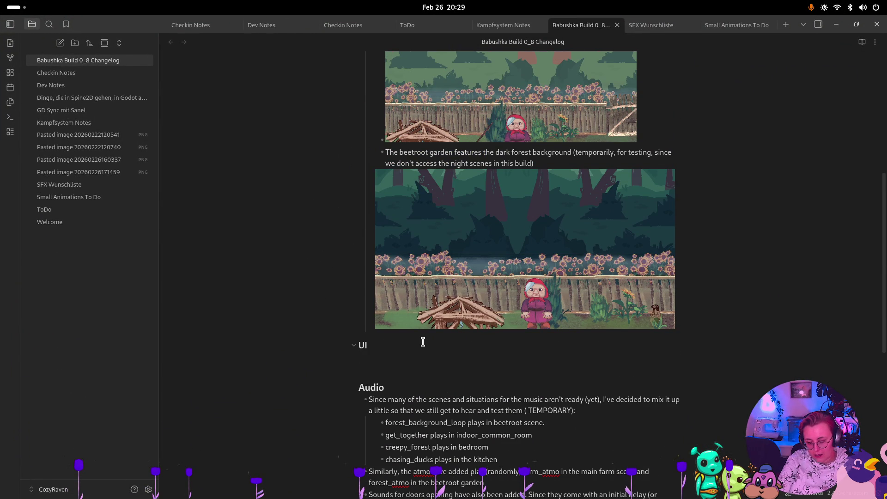
pyautogui.write('- Added ')
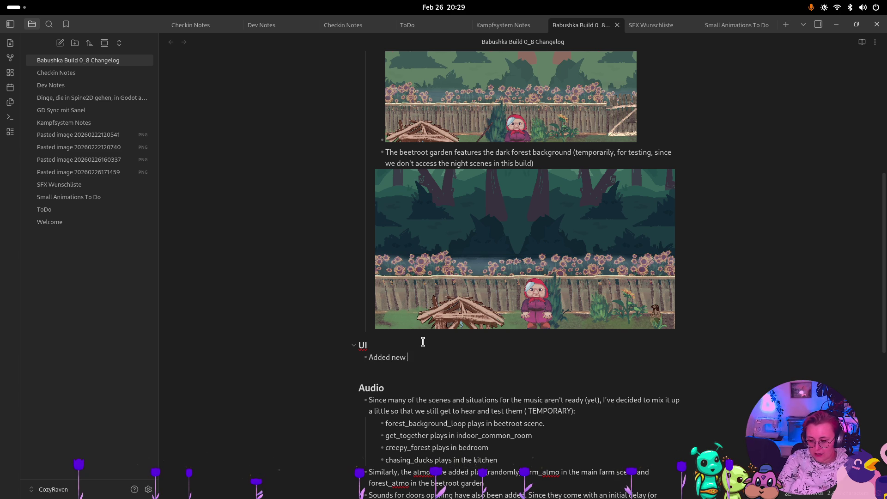
pyautogui.write('for the')
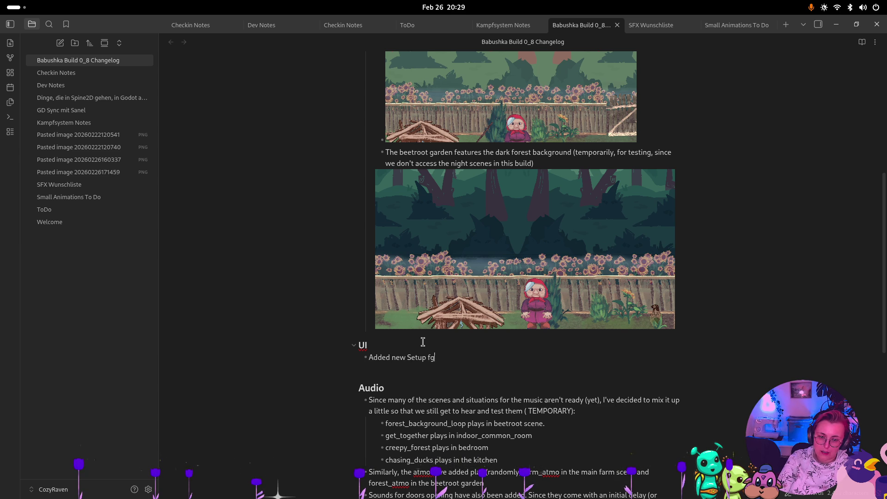
pyautogui.write(' StartScreen')
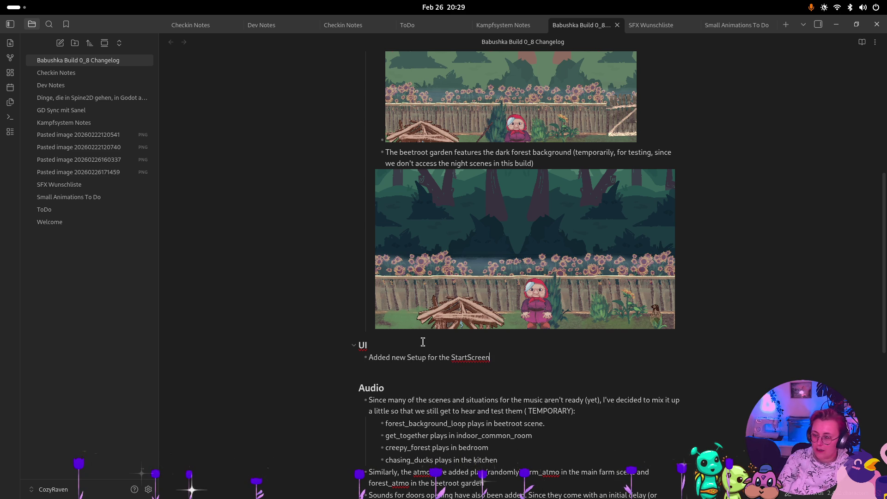
pyautogui.press('Return')
pyautogui.hotkey('ctrl', 'v')
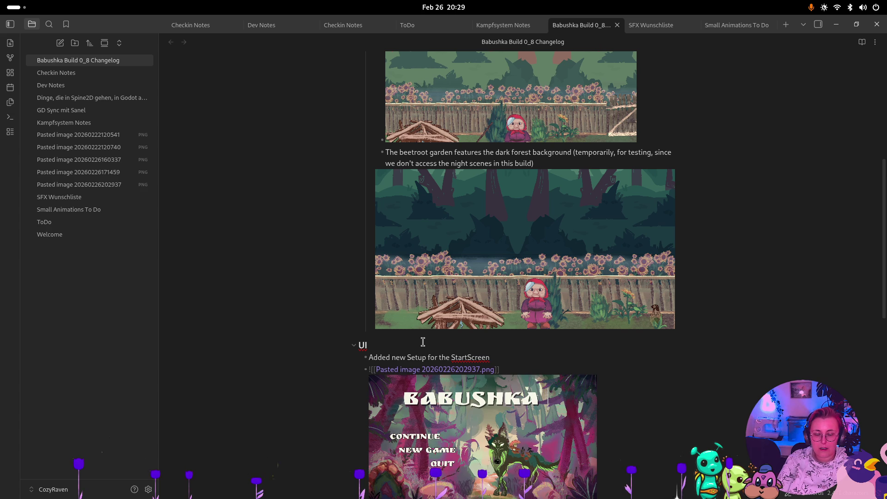
pyautogui.click(511, 358)
pyautogui.write('according to UI')
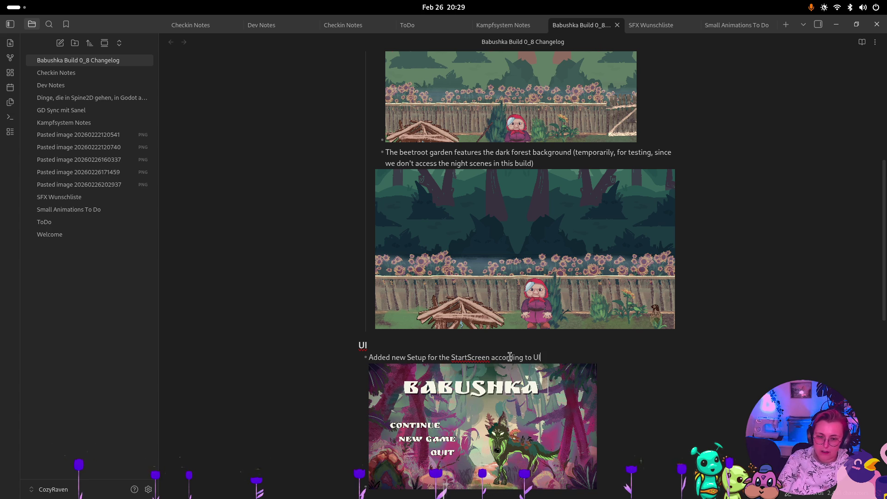
pyautogui.write(' cha')
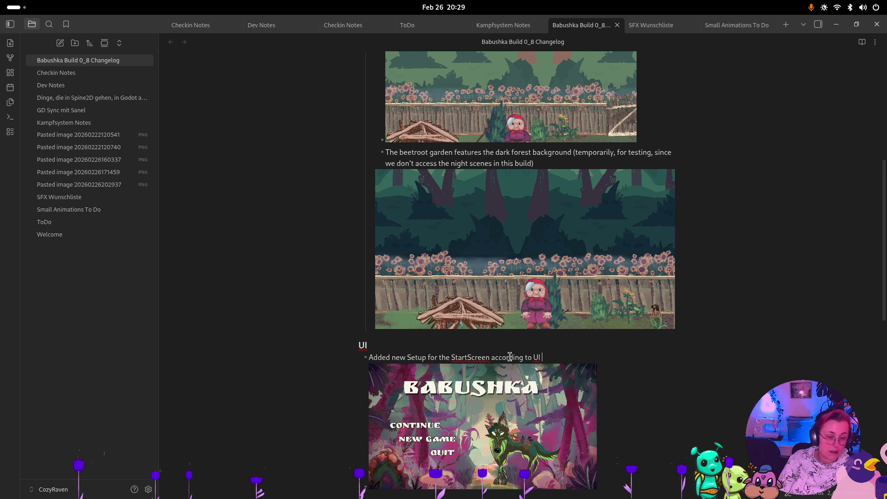
pyautogui.write('nnel')
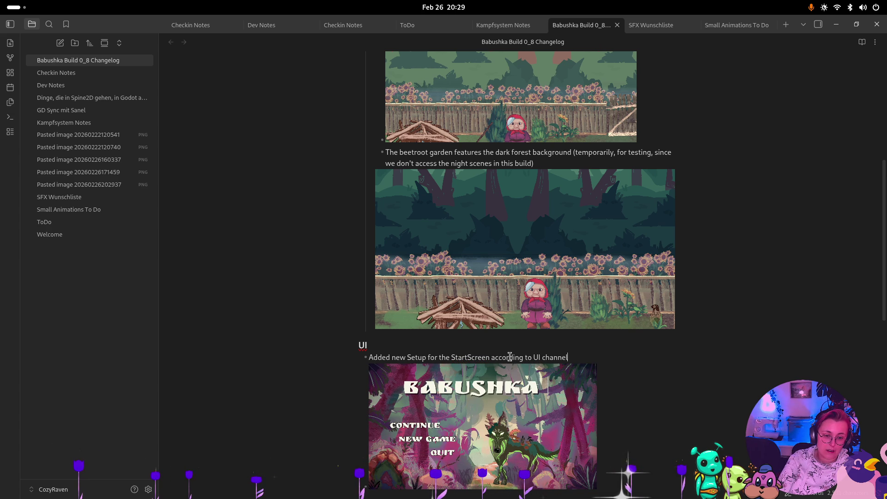
pyautogui.scroll(-4, 522, 344)
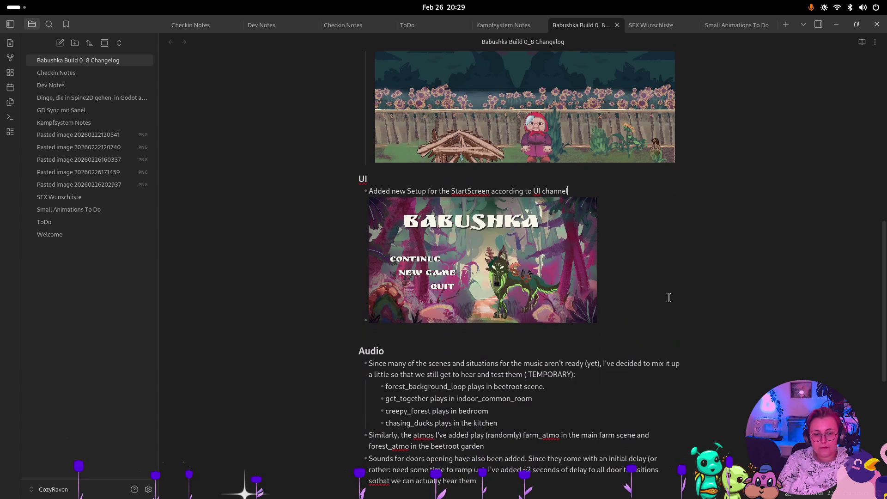
pyautogui.write('. Had to use ')
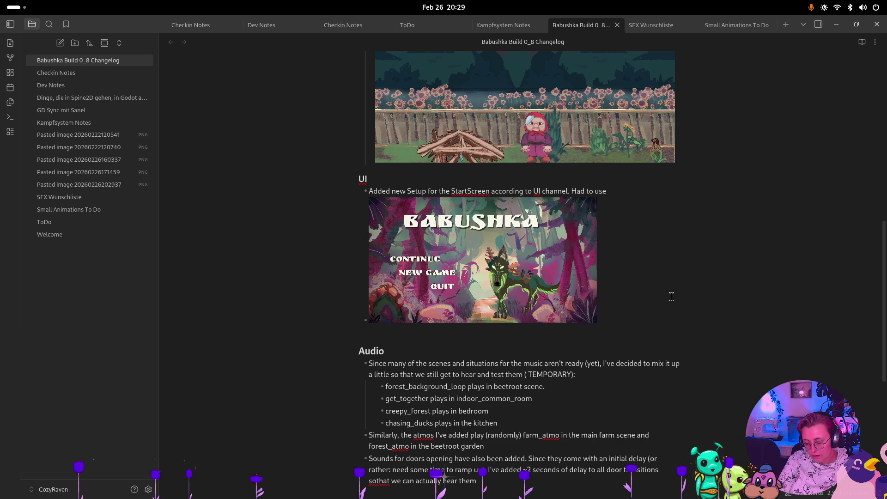
pyautogui.write('Godot functionality, ')
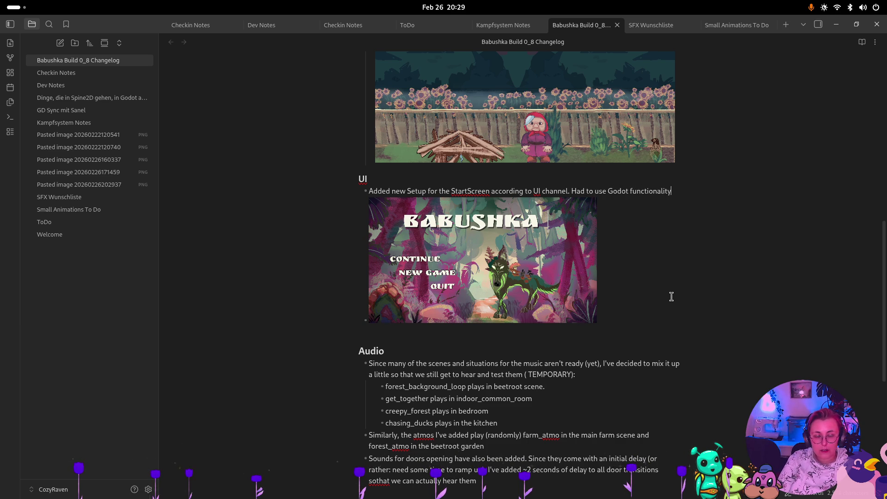
pyautogui.write('sadly the svg')
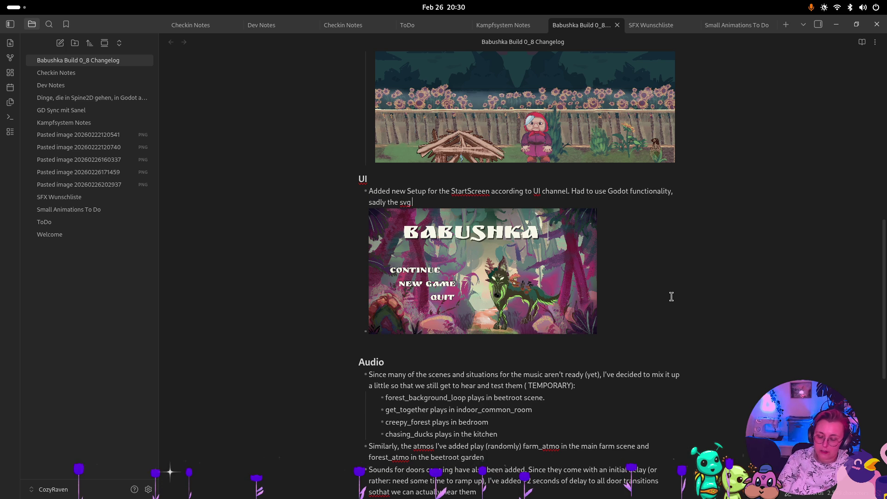
pyautogui.write(" files didn't load.")
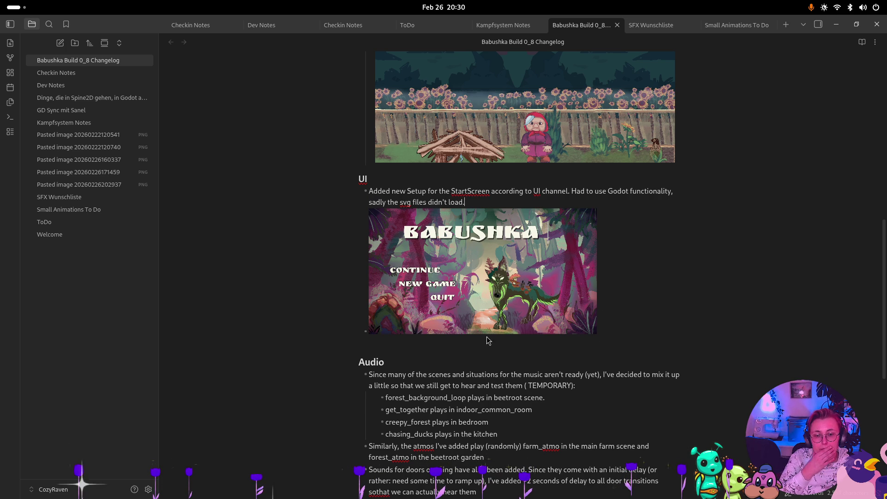
pyautogui.scroll(-3, 444, 362)
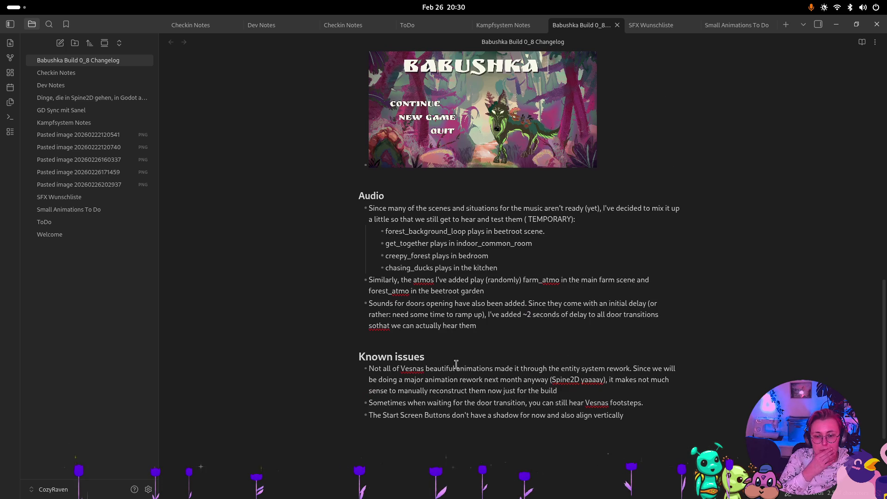
# Add an Audio bullet reading 'Start Screen UI has Button SFX now'.
pyautogui.click(506, 329)
pyautogui.press('Return')
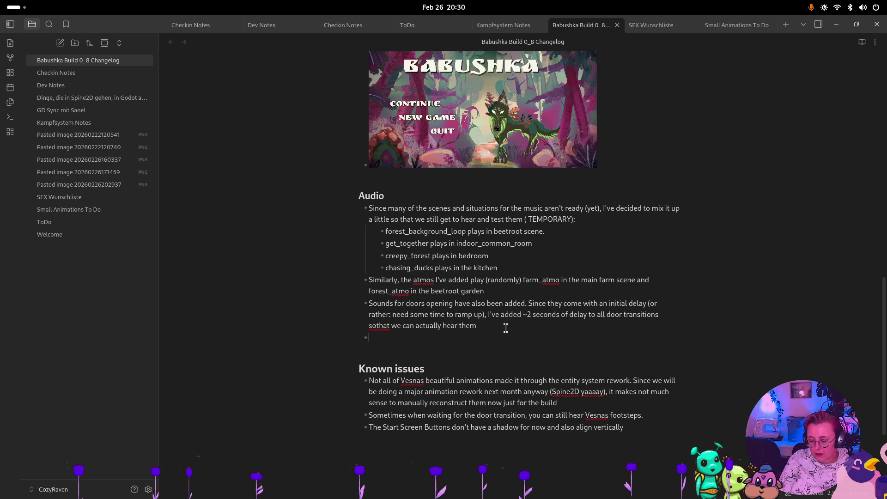
pyautogui.write('BUtton')
pyautogui.press('BackSpace')
pyautogui.press('BackSpace')
pyautogui.write('Start Screen UI has')
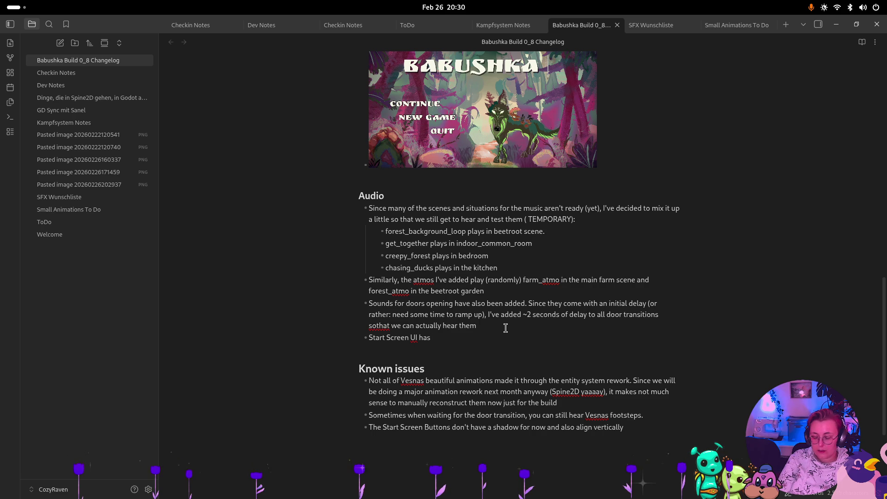
pyautogui.write('Button SFX now')
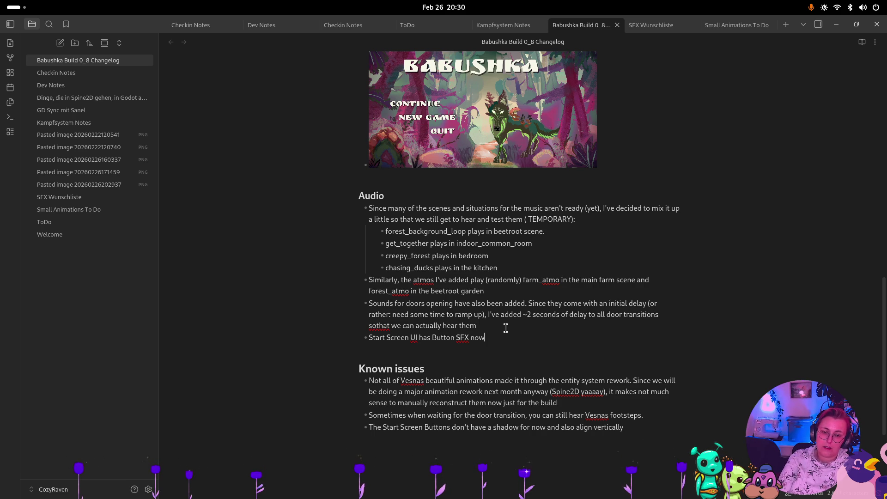
pyautogui.tripleClick(530, 367)
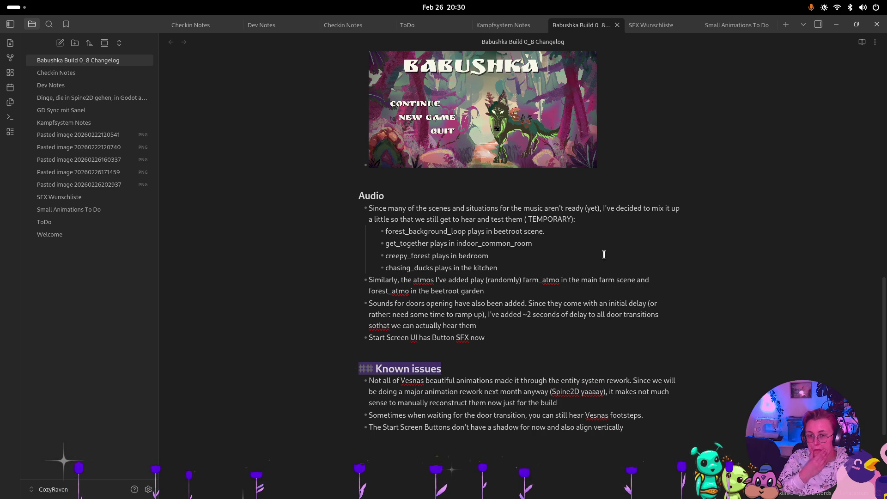
pyautogui.scroll(10, 574, 235)
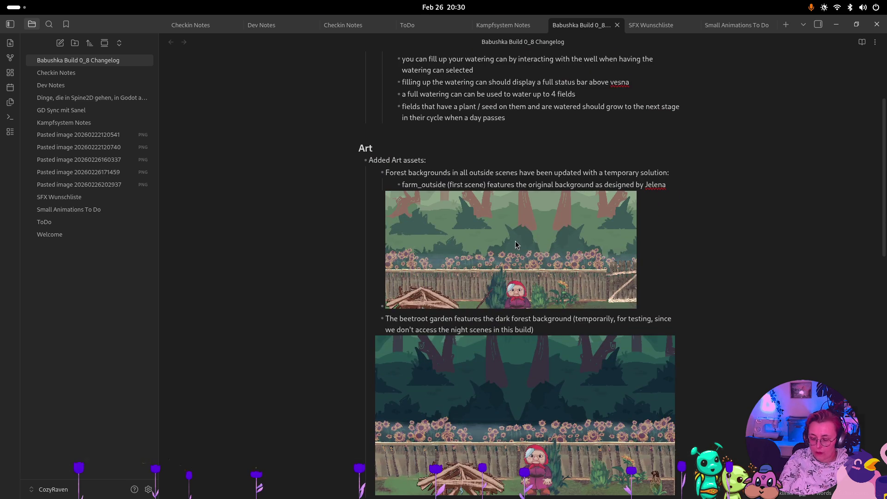
pyautogui.press('super')
# In Rider, include the modified files and the 13 unversioned files in the commit.
pyautogui.click(596, 176)
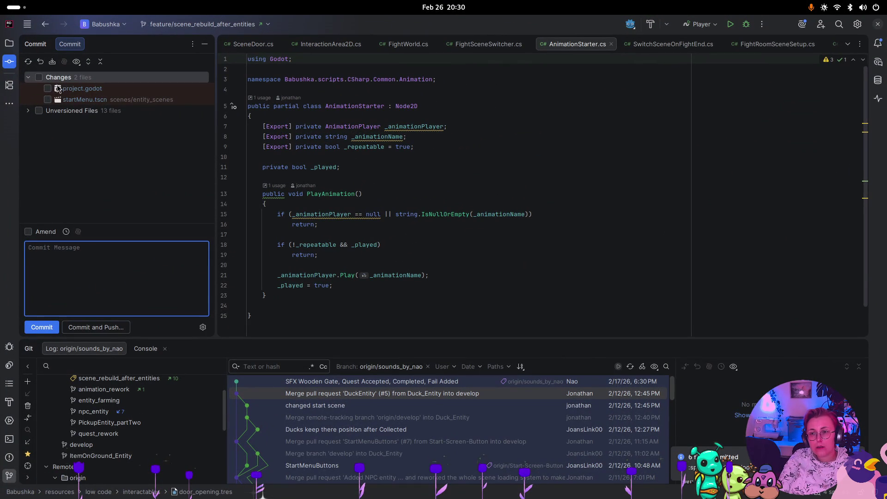
pyautogui.click(39, 77)
pyautogui.click(39, 111)
pyautogui.click(28, 110)
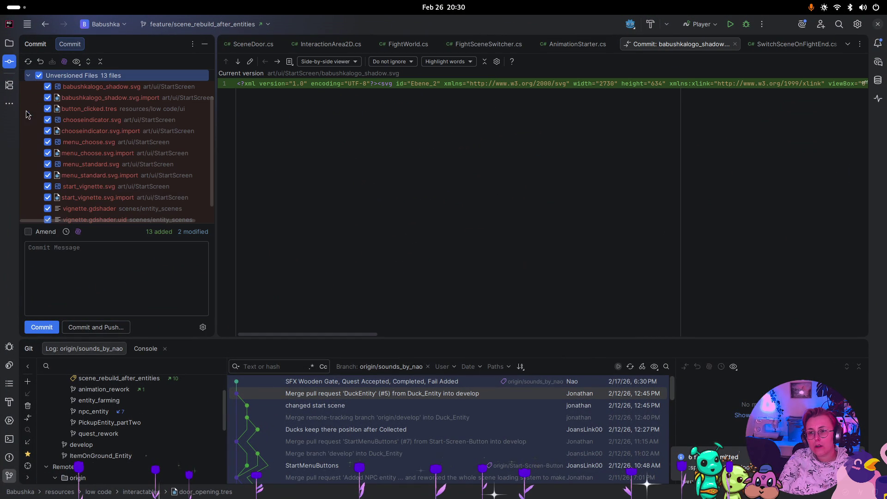
# Commit them with the message ':lipstick: fixed up StartScreen design and added Button SFX'.
pyautogui.click(124, 280)
pyautogui.write('Adde')
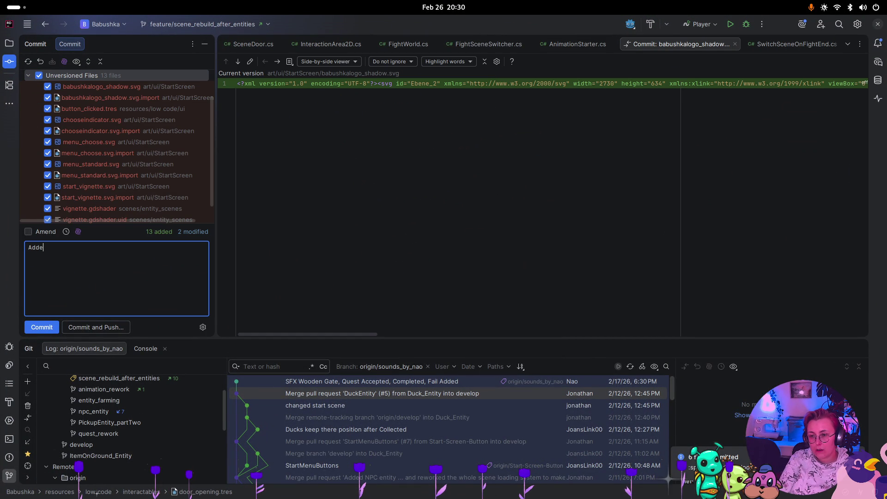
pyautogui.press('BackSpace')
pyautogui.press('BackSpace')
pyautogui.press('BackSpace')
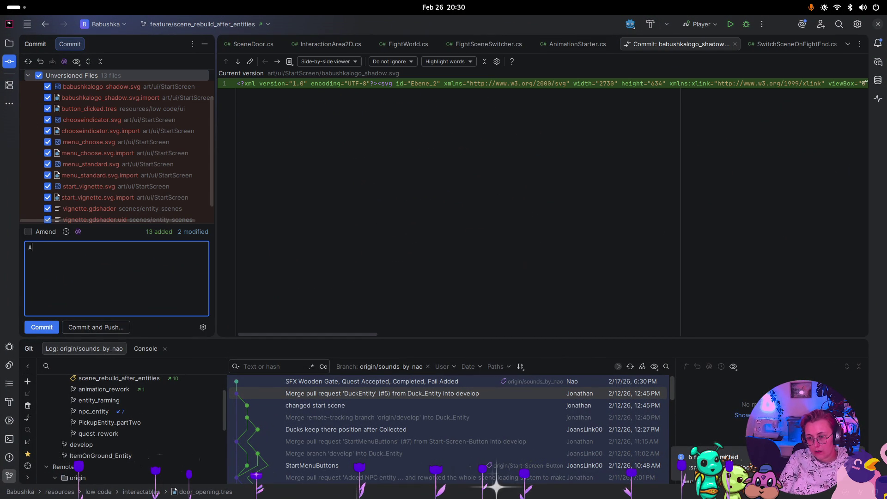
pyautogui.write(':spark')
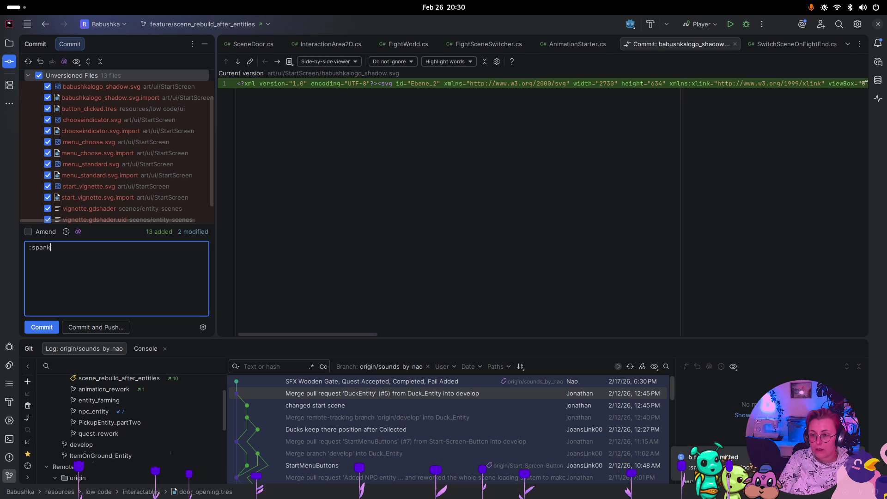
pyautogui.write('les: Added S')
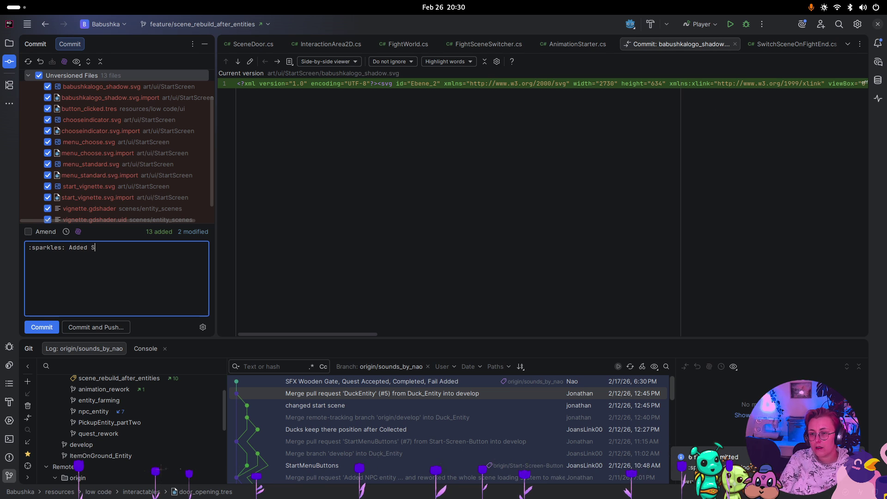
pyautogui.press('BackSpace')
pyautogui.press('BackSpace')
pyautogui.press('BackSpace')
pyautogui.press('BackSpace')
pyautogui.press('BackSpace')
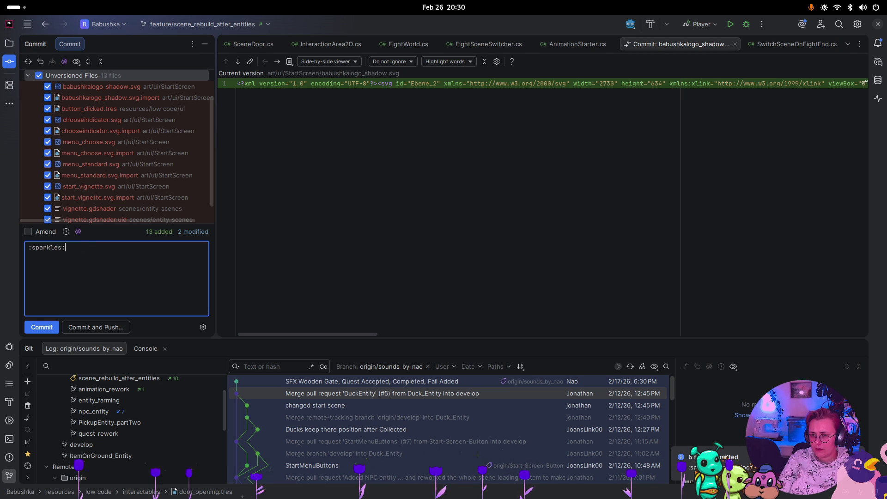
pyautogui.press('BackSpace')
pyautogui.press('BackSpace')
pyautogui.press('BackSpace')
pyautogui.write('li')
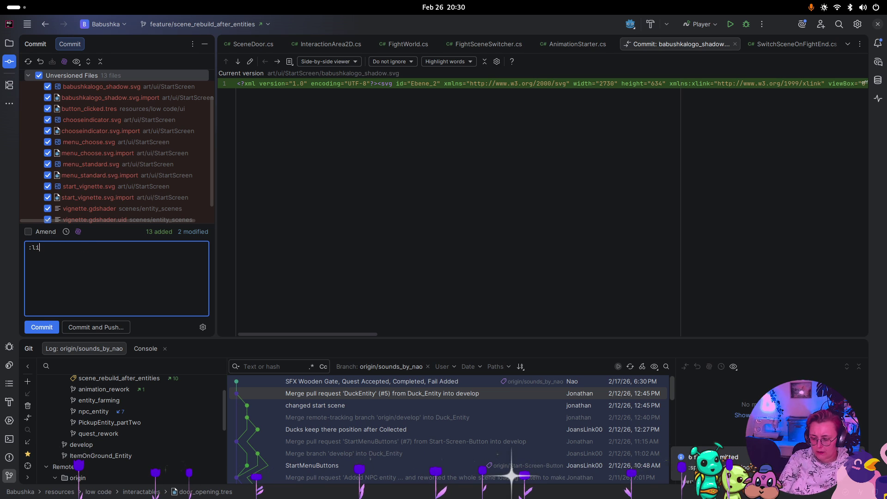
pyautogui.write('pstick: ')
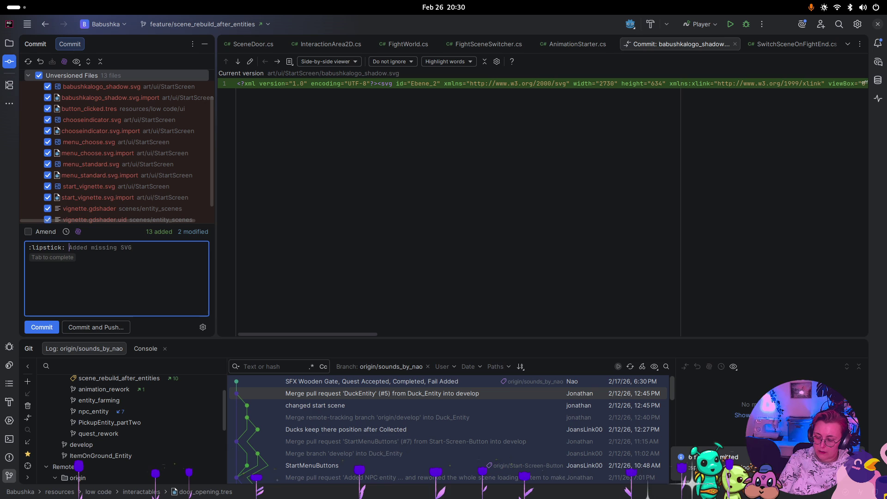
pyautogui.write('fixed ')
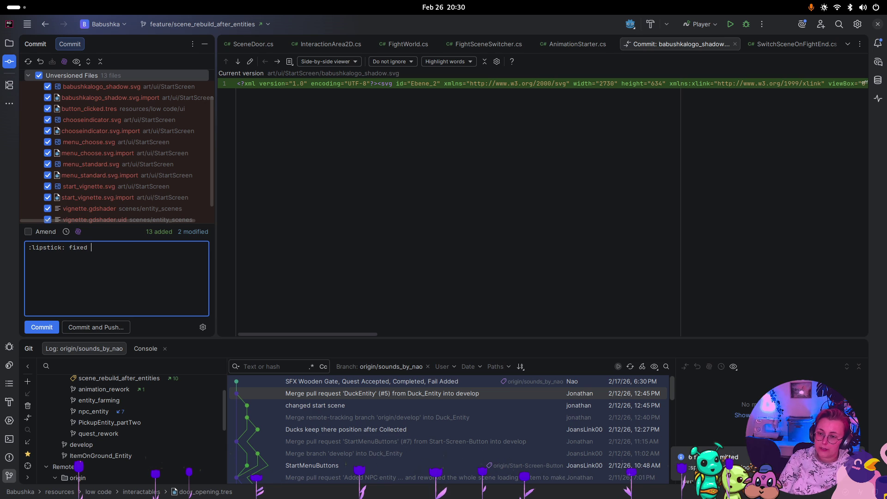
pyautogui.write('Star')
pyautogui.press('BackSpace')
pyautogui.press('BackSpace')
pyautogui.press('BackSpace')
pyautogui.write('up StartScreen ')
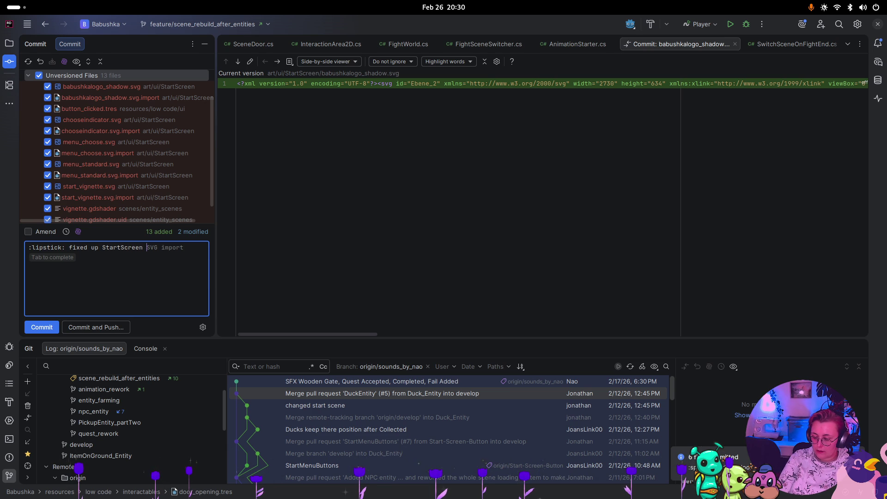
pyautogui.write('design and added BUtton')
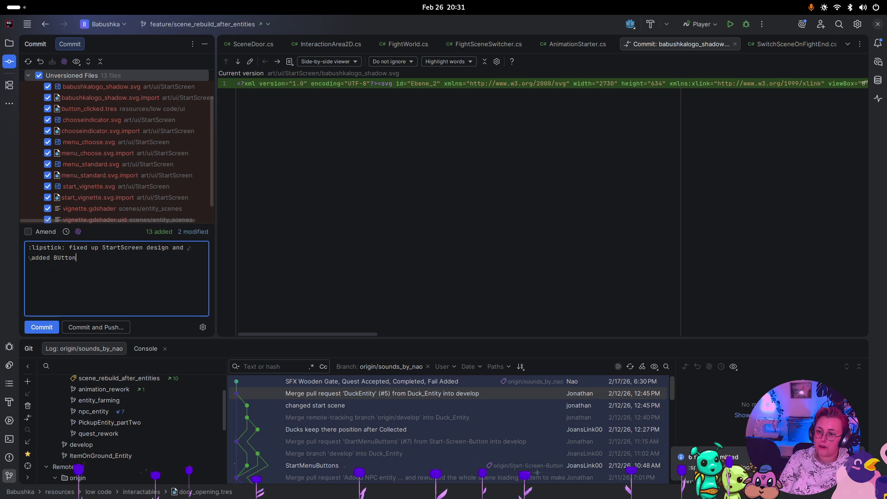
pyautogui.press('BackSpace')
pyautogui.press('BackSpace')
pyautogui.press('BackSpace')
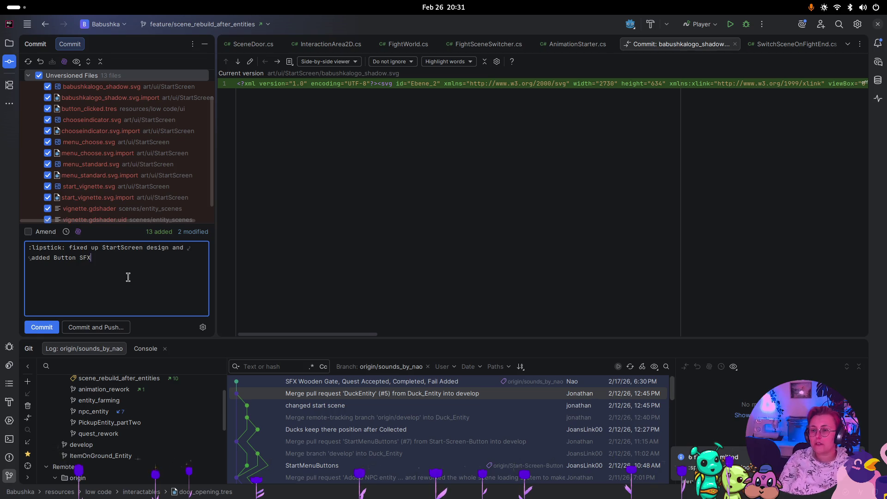
pyautogui.hotkey('ctrl', 'Return')
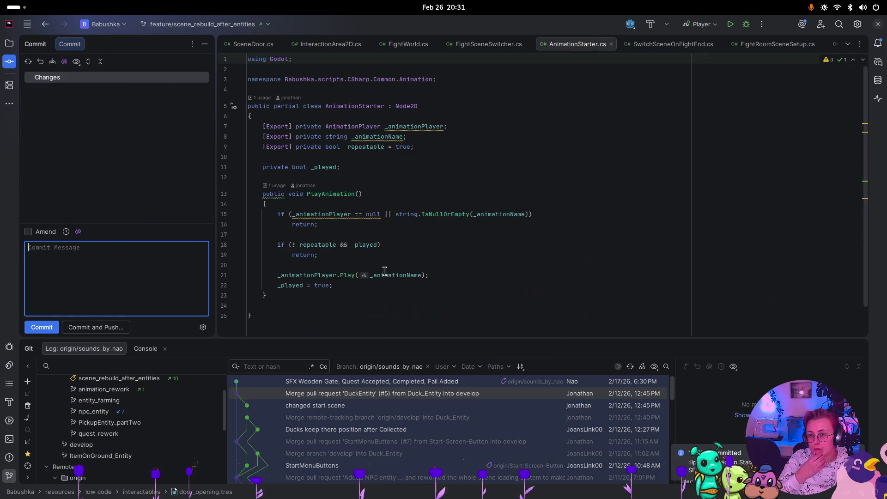
pyautogui.press('super')
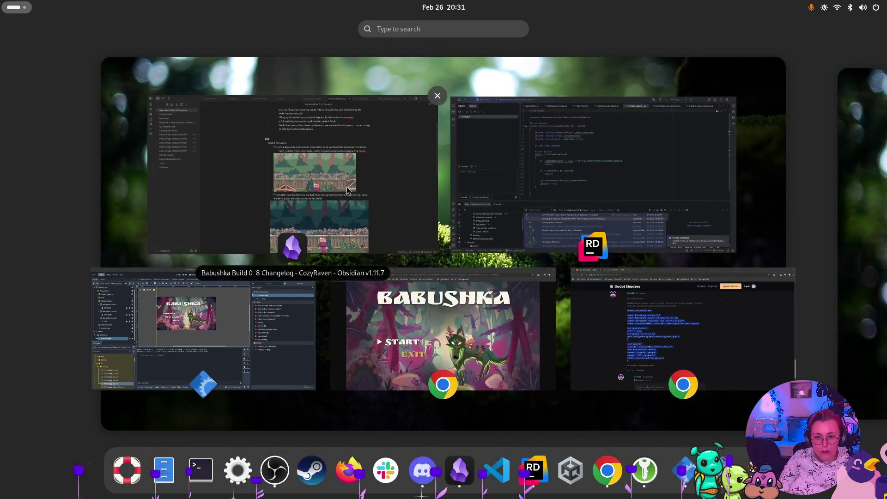
# In Obsidian's ToDo note, tick off 'Sounds einbauen' and 'Startscreen UI' under High priority.
pyautogui.click(348, 187)
pyautogui.click(420, 25)
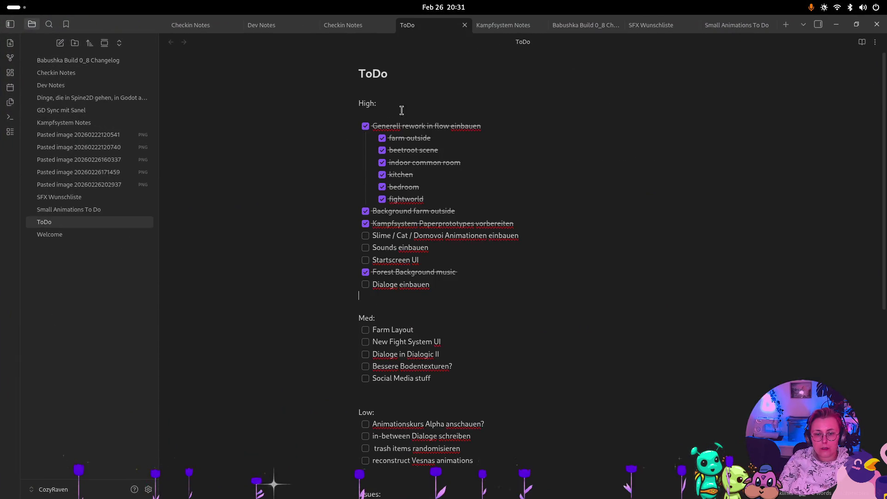
pyautogui.click(365, 247)
pyautogui.click(365, 260)
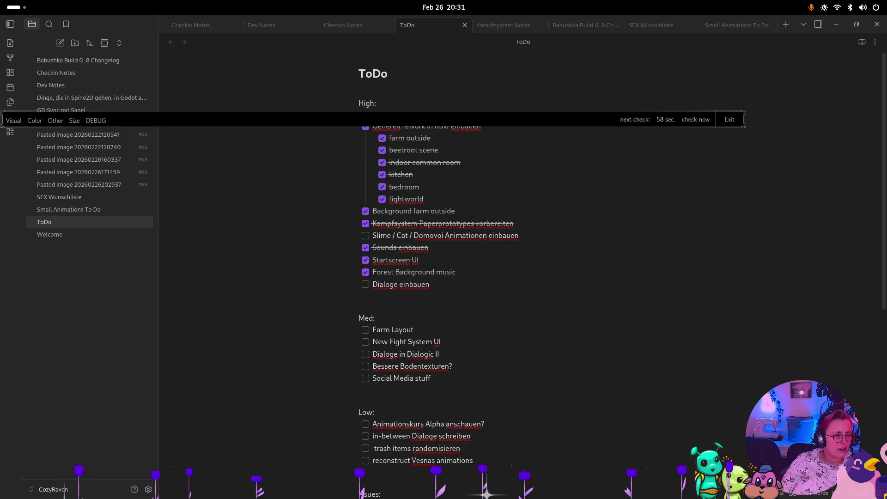
pyautogui.press('super')
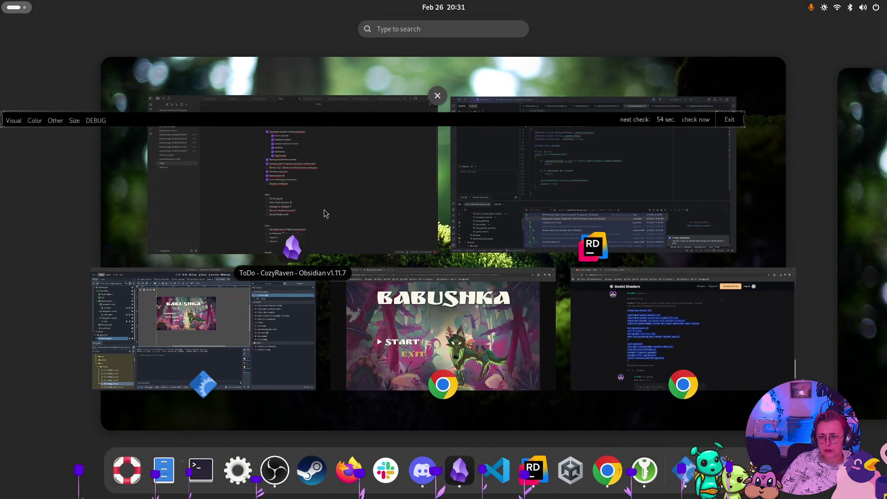
# Switch to Rider and select the Start-Screen-Button branch in the Git branch tree.
pyautogui.click(208, 315)
pyautogui.press('super')
pyautogui.click(658, 181)
pyautogui.scroll(-5, 140, 463)
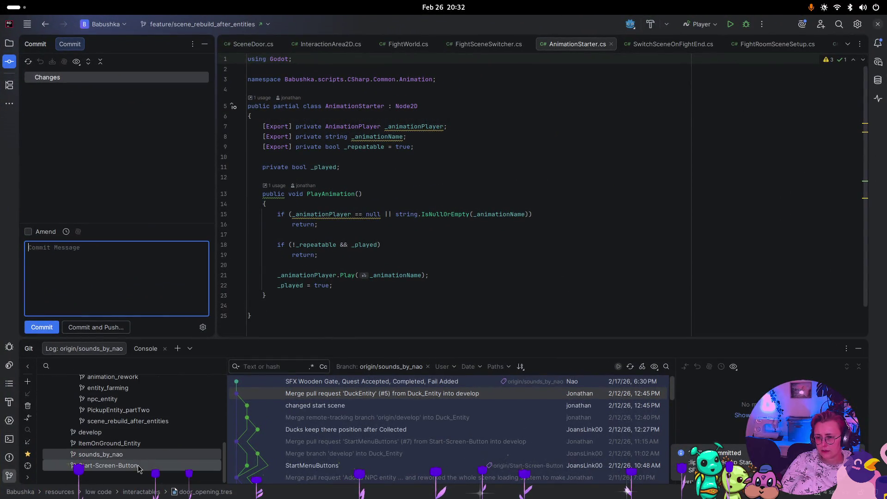
pyautogui.scroll(2, 136, 454)
pyautogui.scroll(-2, 145, 420)
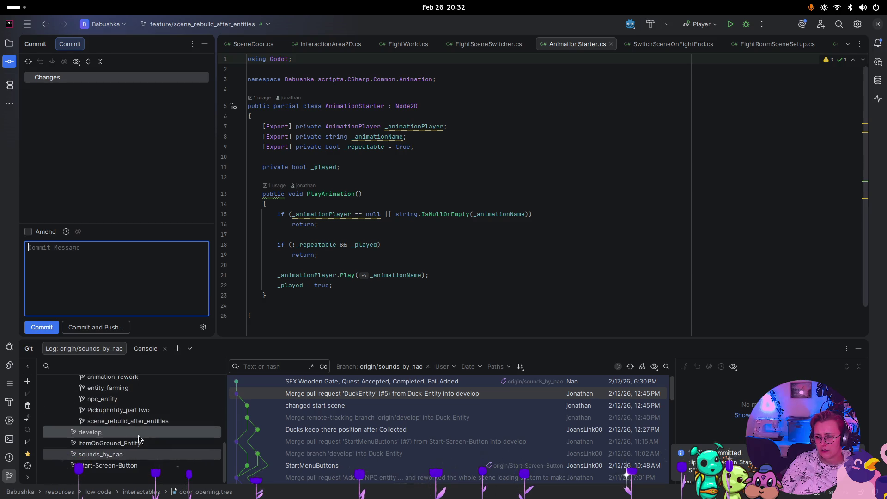
pyautogui.click(134, 470)
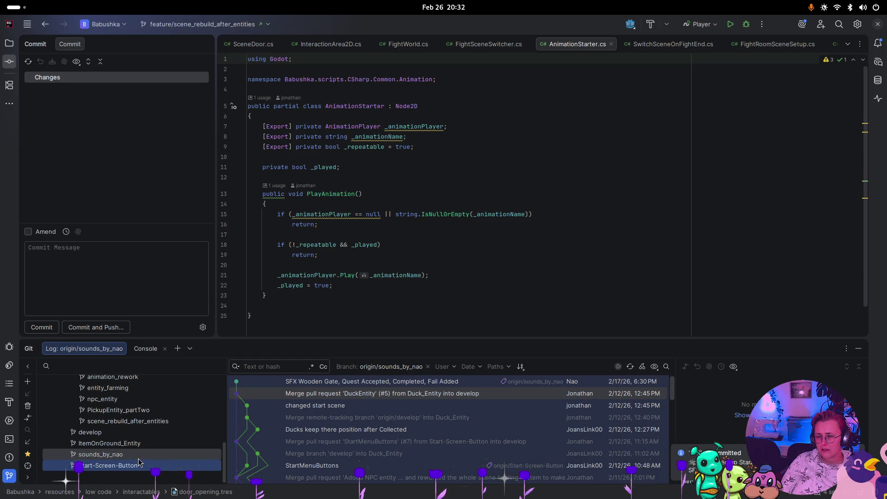
# Show the commit log of the remote origin/feature/animation_rework branch.
pyautogui.scroll(2, 140, 452)
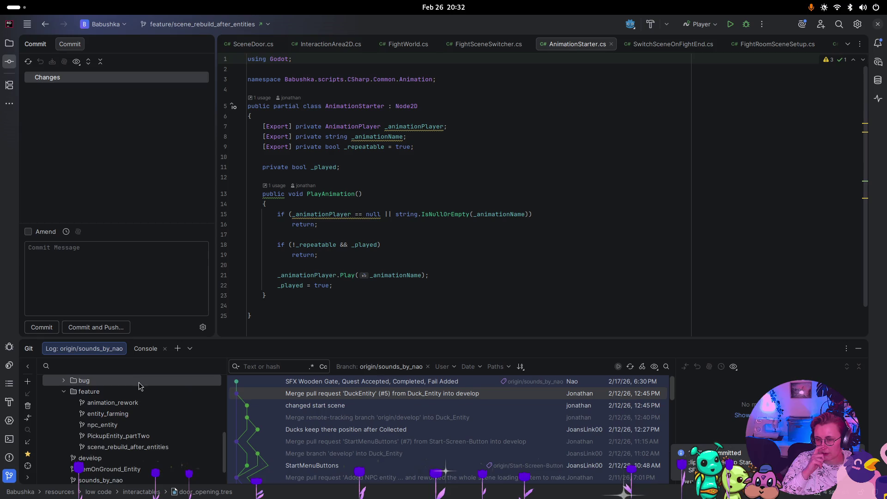
pyautogui.scroll(5, 139, 386)
pyautogui.scroll(-3, 123, 456)
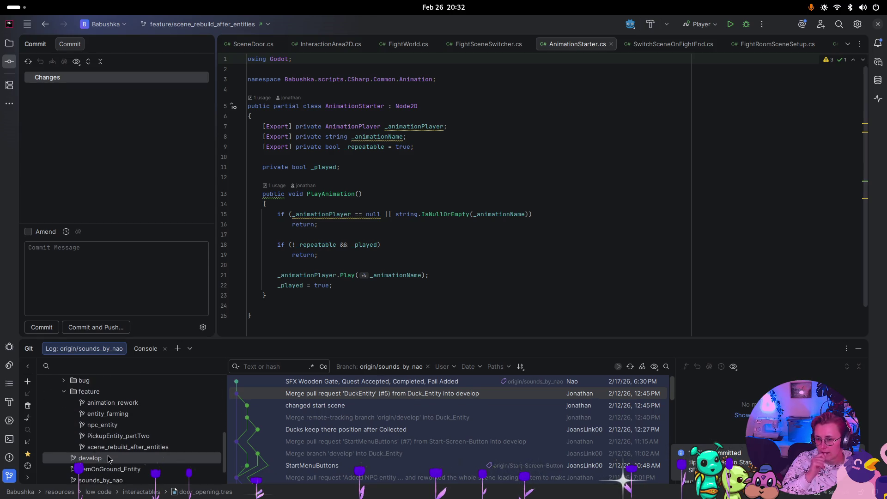
pyautogui.scroll(3, 143, 439)
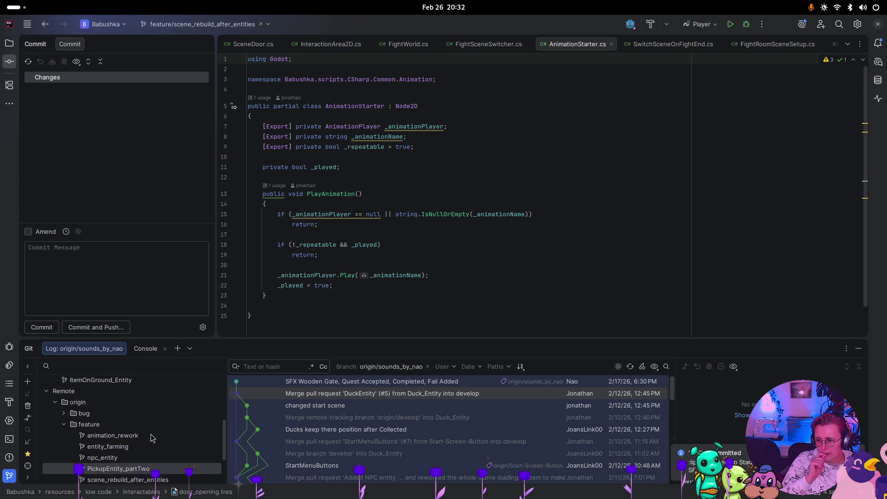
pyautogui.click(64, 416)
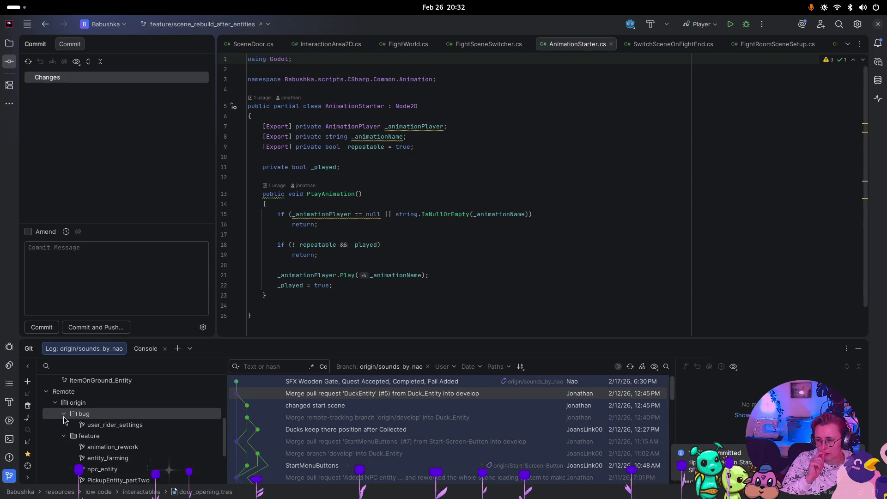
pyautogui.click(64, 414)
pyautogui.scroll(-5, 106, 433)
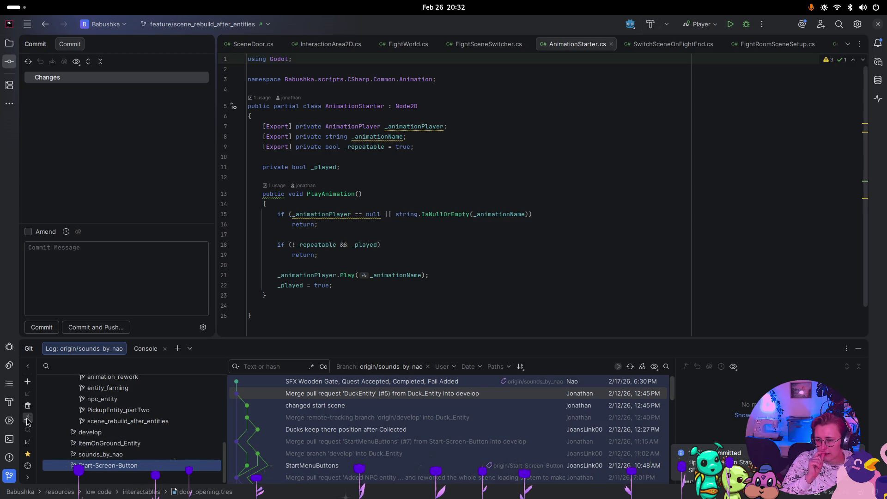
pyautogui.scroll(2, 177, 422)
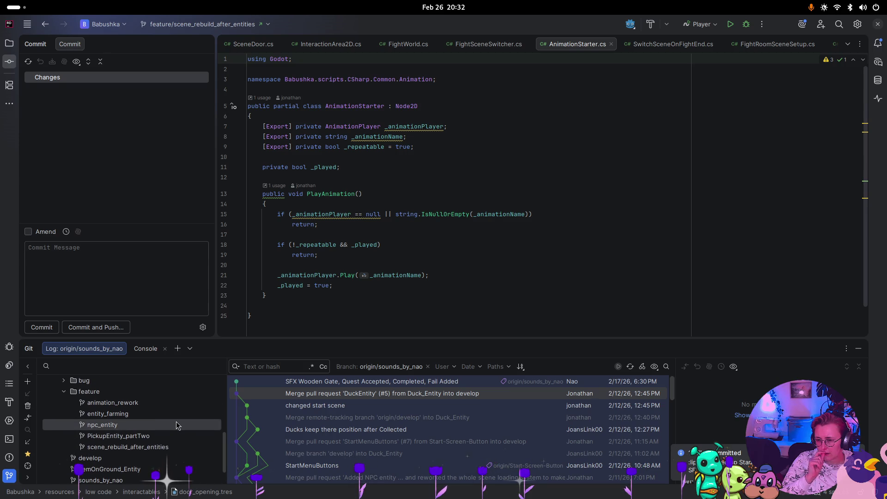
pyautogui.scroll(3, 175, 420)
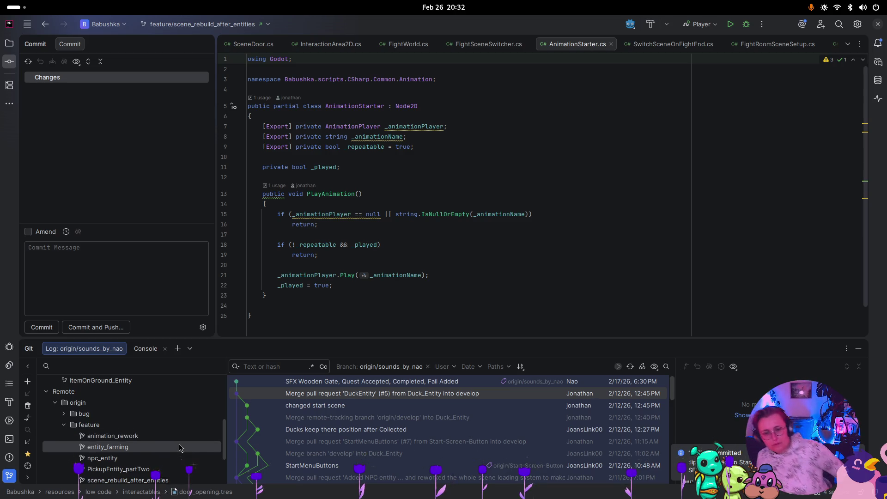
pyautogui.click(163, 436)
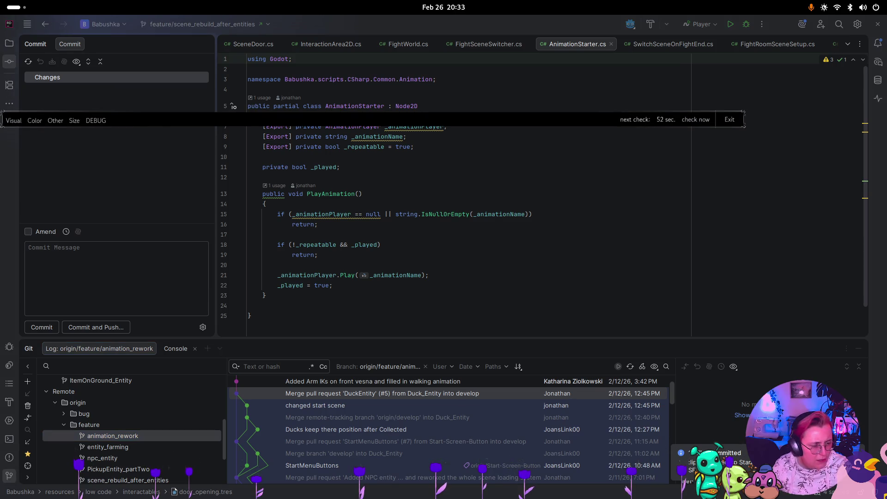
pyautogui.press('super')
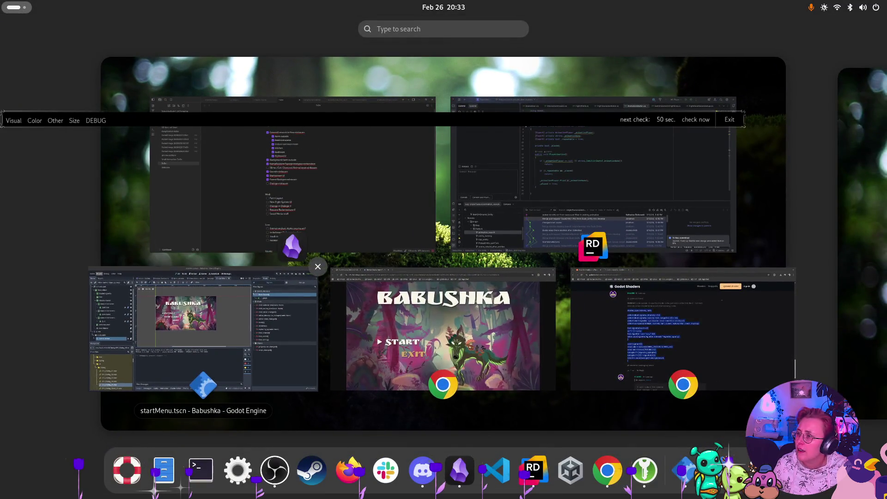
# Return to the Rider window through the window overview.
pyautogui.press('super')
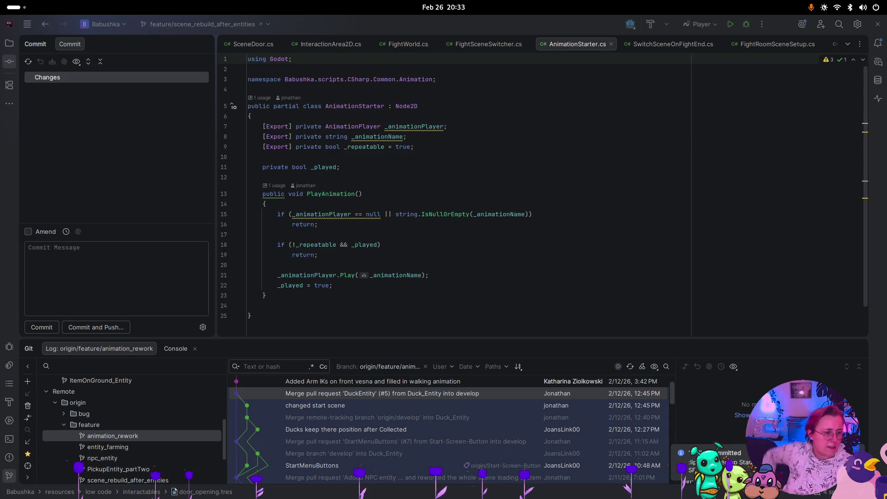
pyautogui.click(16, 7)
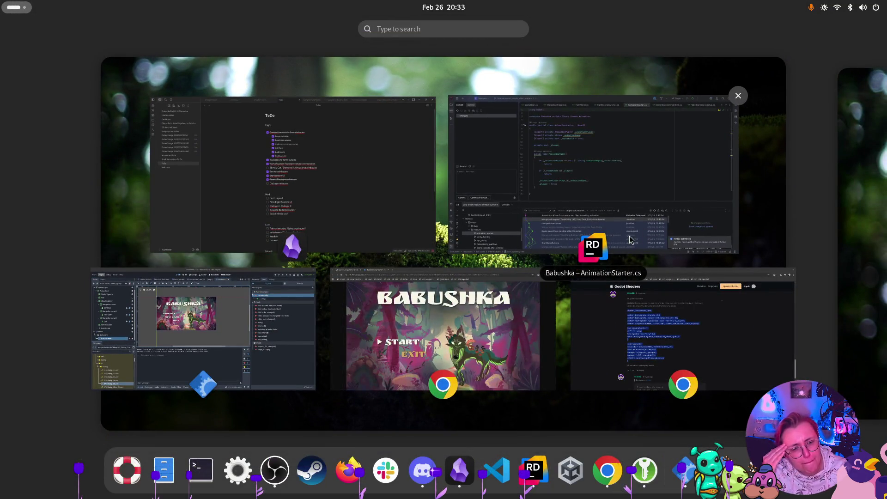
pyautogui.click(646, 233)
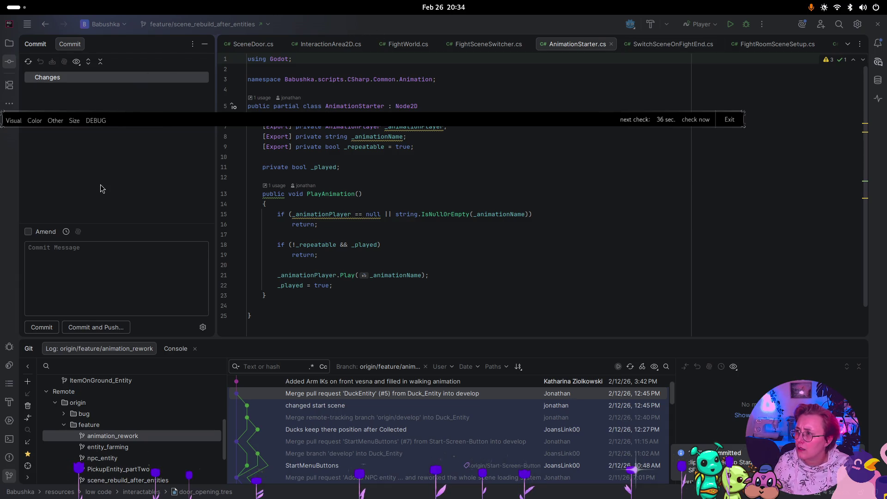
# Bring up Chrome, ending on the Godot Shaders Color vignette page.
pyautogui.press('super')
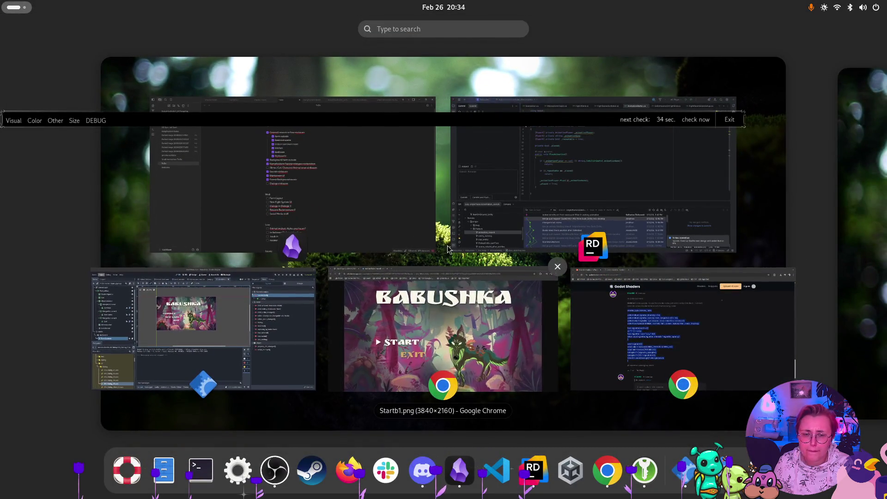
pyautogui.click(445, 260)
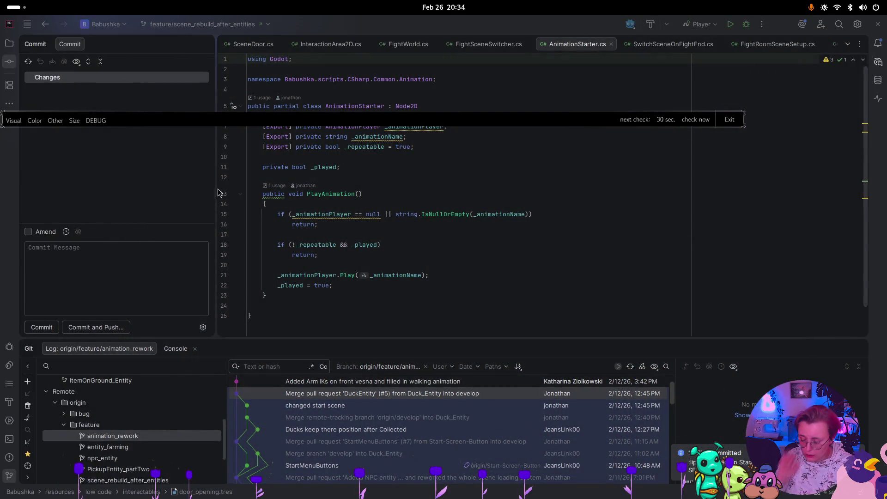
pyautogui.moveTo(0, 0)
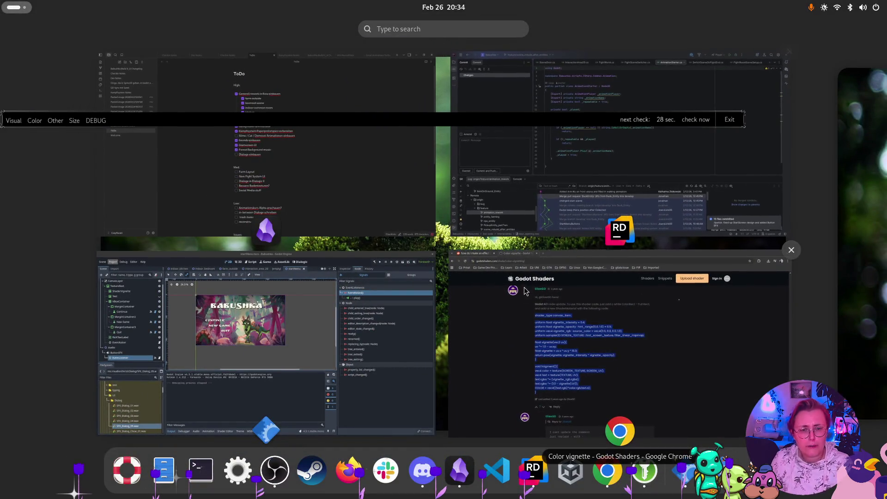
pyautogui.click(524, 290)
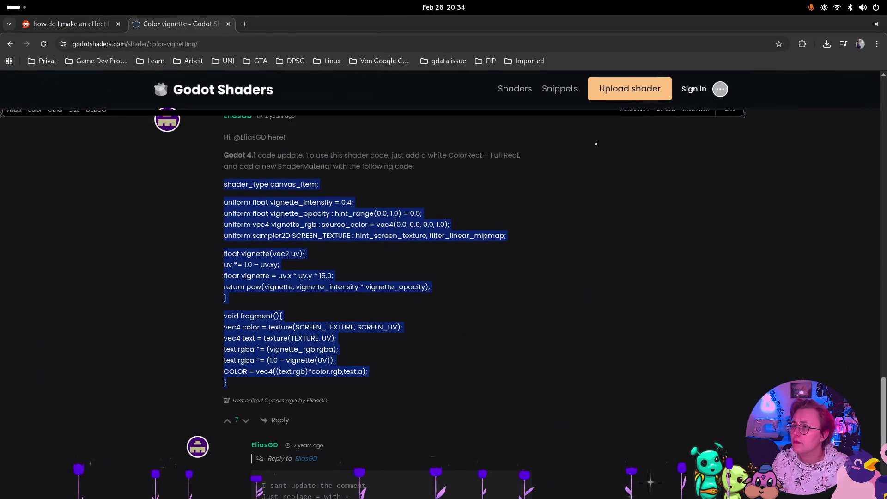
# Close the Godot Shaders browser window and open the Files manager at the Home folder.
pyautogui.click(876, 24)
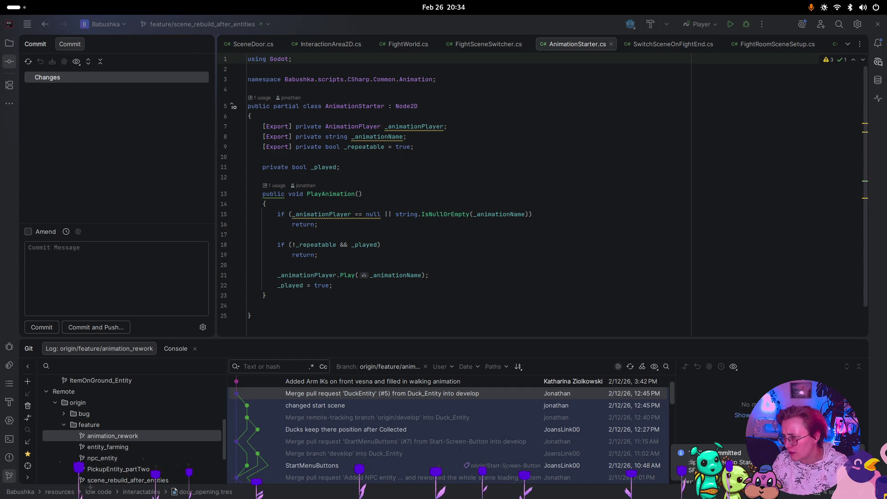
pyautogui.press('super')
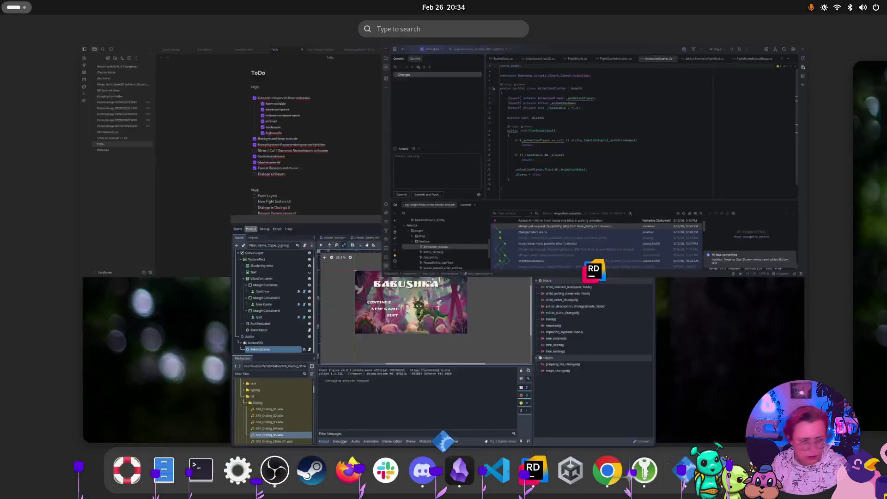
pyautogui.moveTo(287, 186)
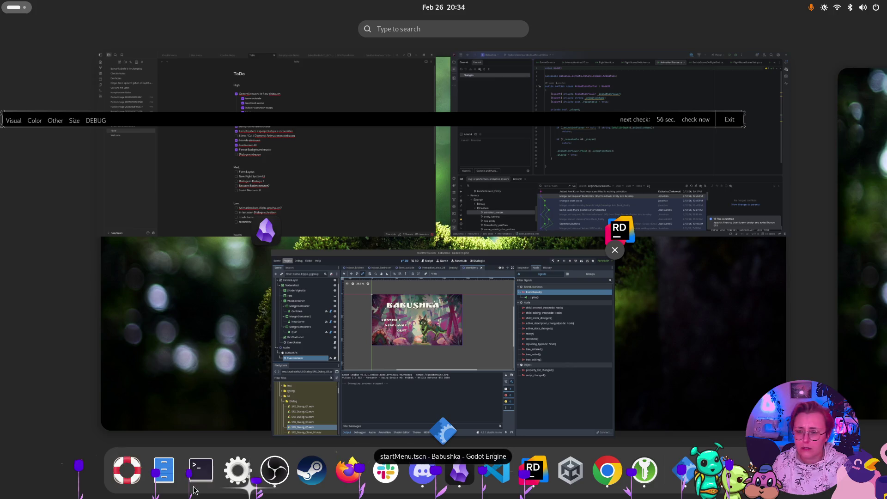
pyautogui.click(170, 473)
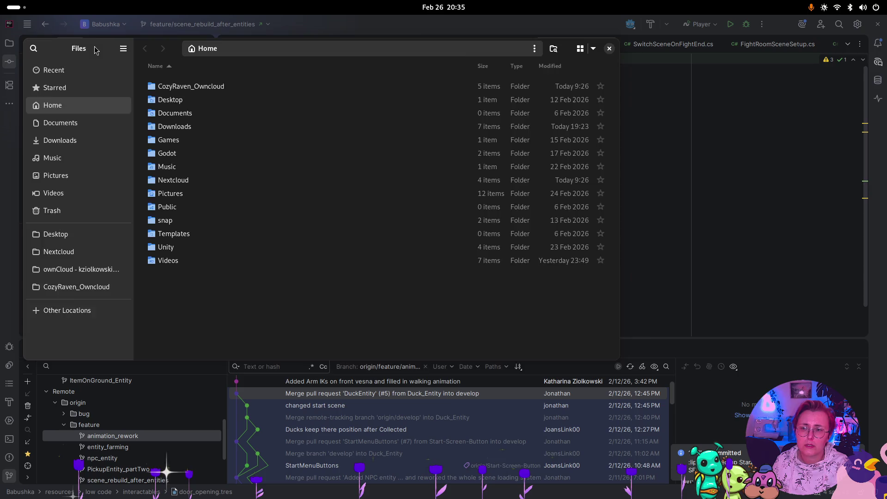
# View the Loading_Screen.gif sketch, close the viewer, and switch to Godot's startMenu scene.
pyautogui.hotkey('ctrl', 'w')
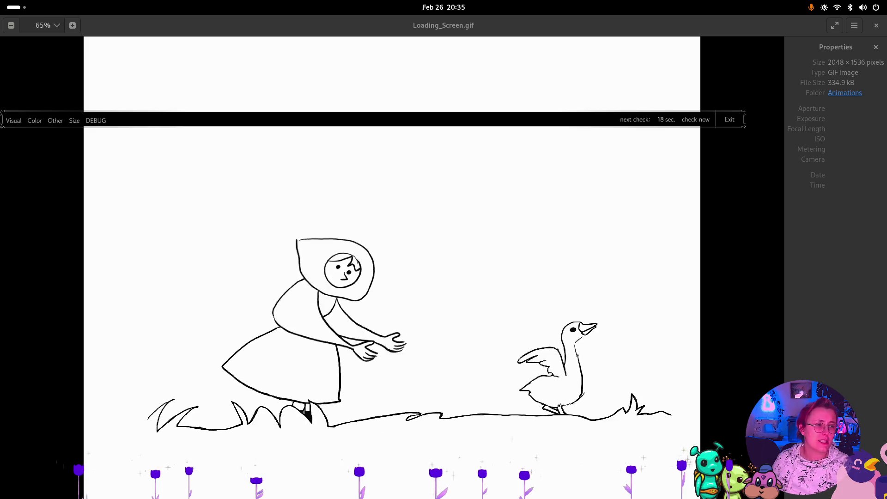
pyautogui.click(876, 28)
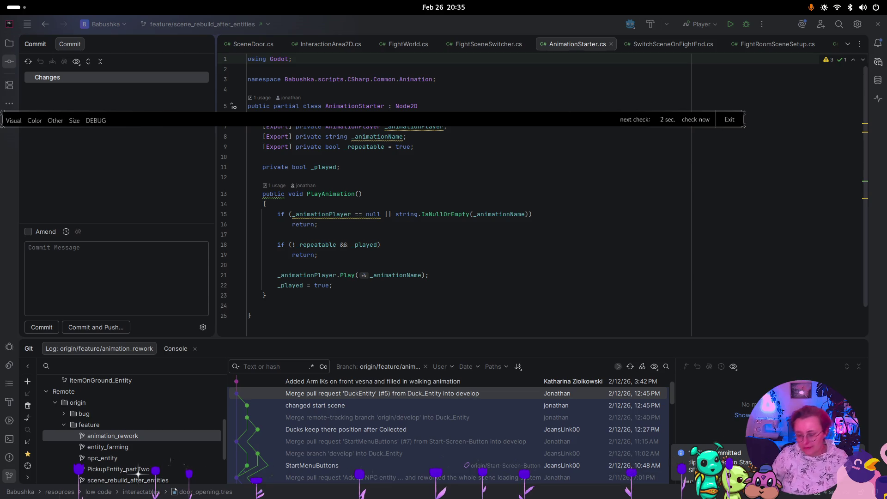
pyautogui.press('super')
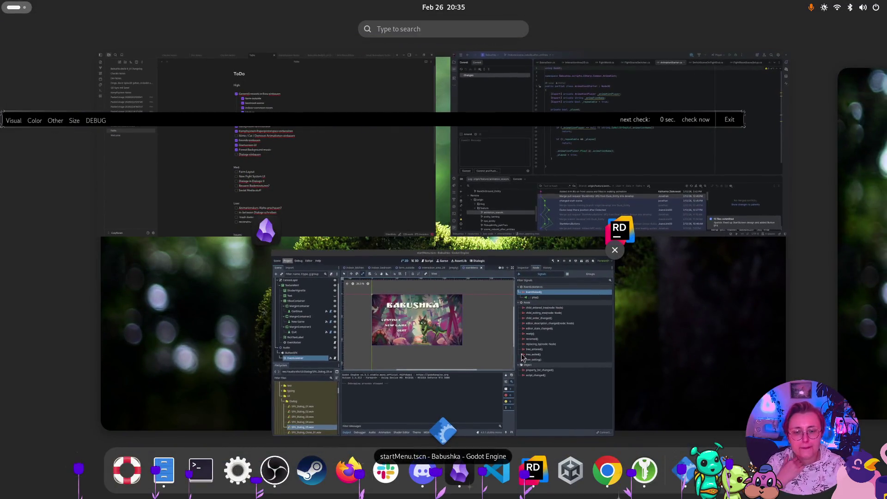
pyautogui.click(464, 358)
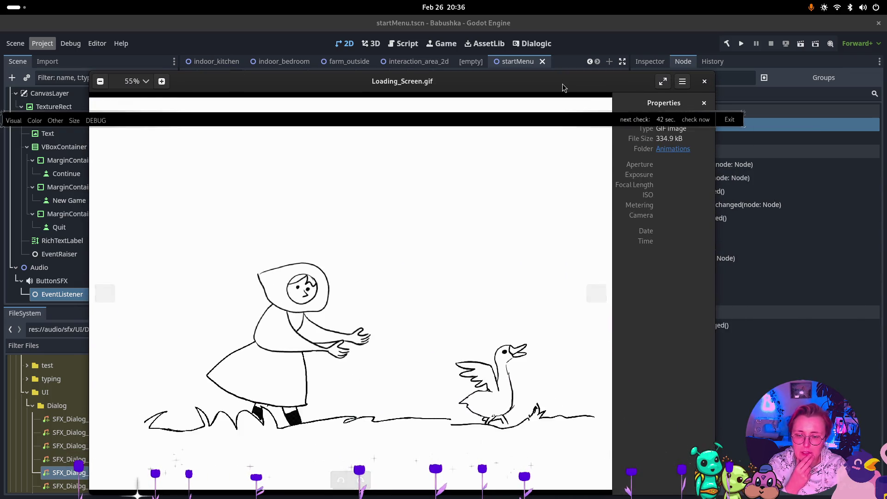
pyautogui.click(705, 82)
pyautogui.press('super')
# Add 'invert loading screen colors and implement for scene transition' to the Small Animations To Do note.
pyautogui.click(153, 204)
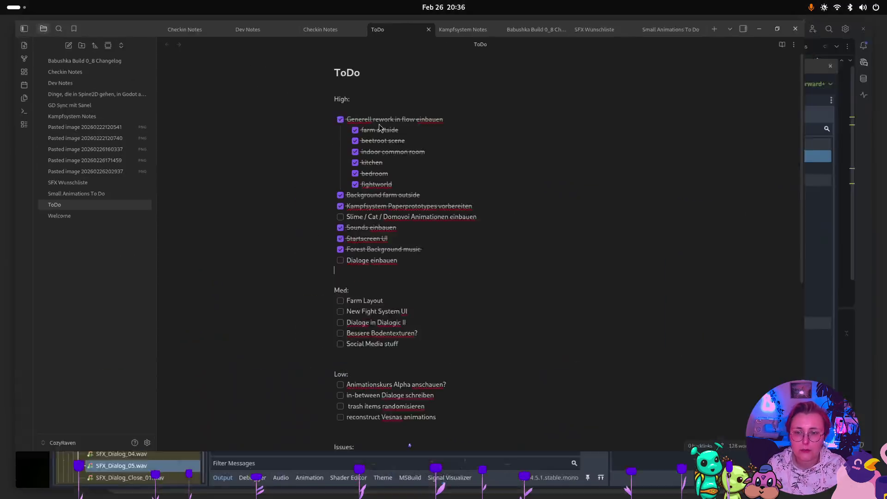
pyautogui.click(111, 209)
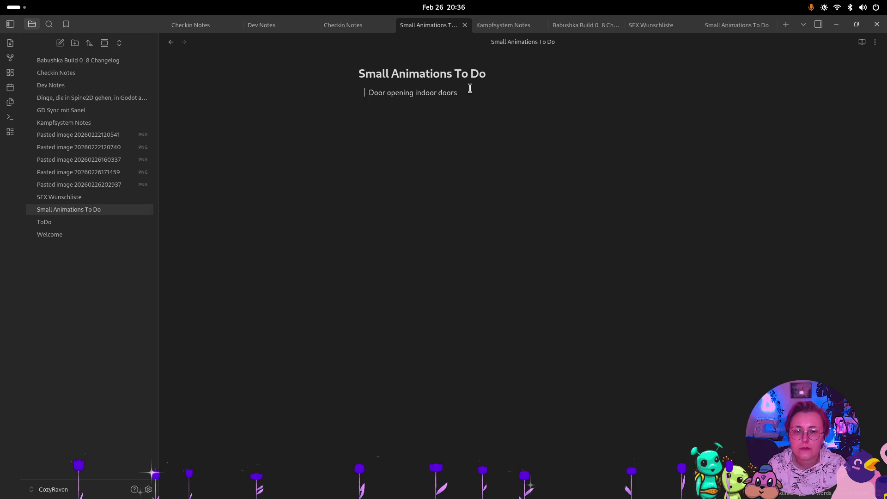
pyautogui.write('i')
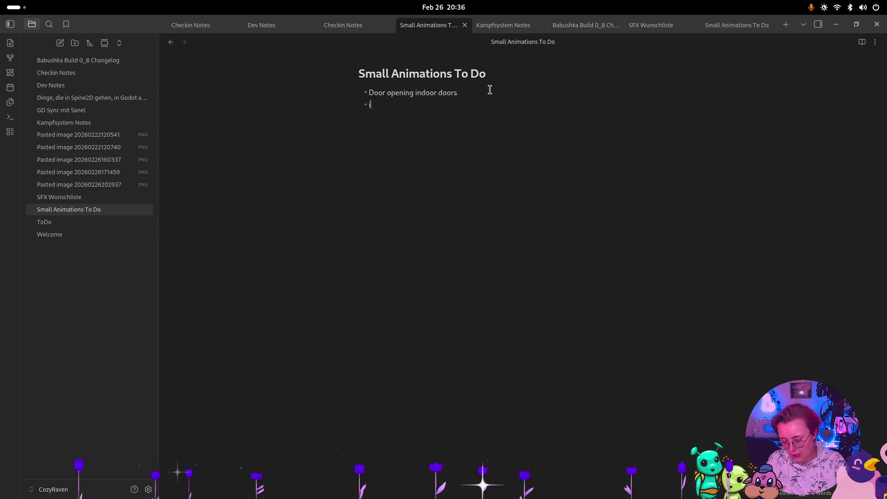
pyautogui.write('nvert loading')
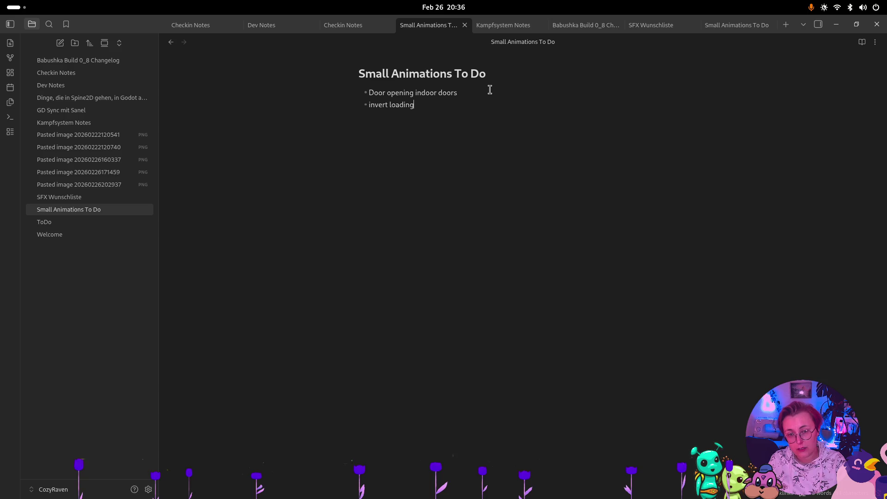
pyautogui.write(' screen color')
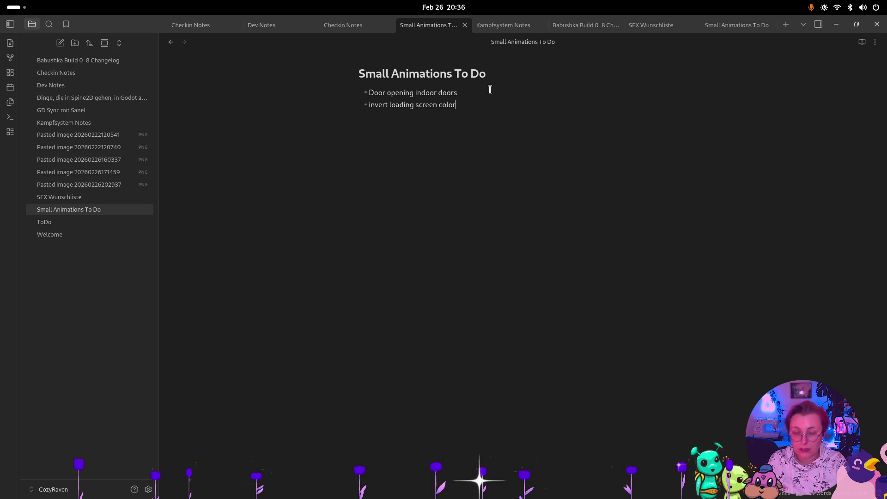
pyautogui.write('s and implement ')
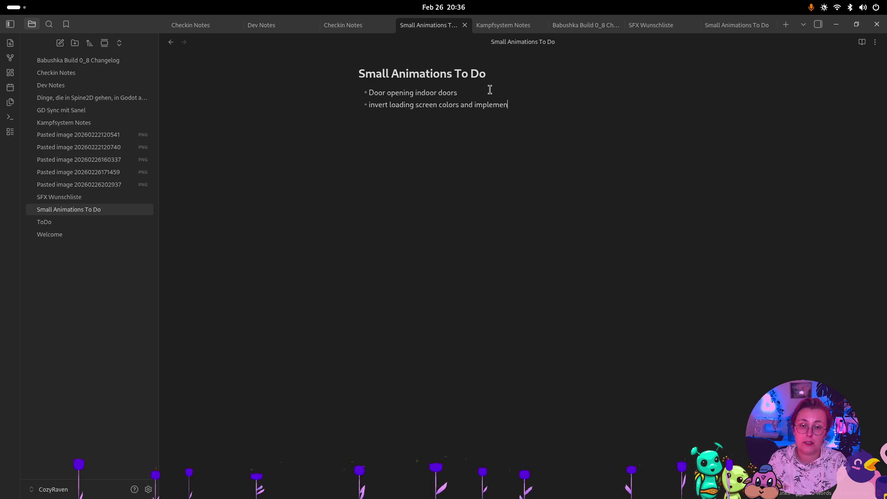
pyautogui.write('for scene transition')
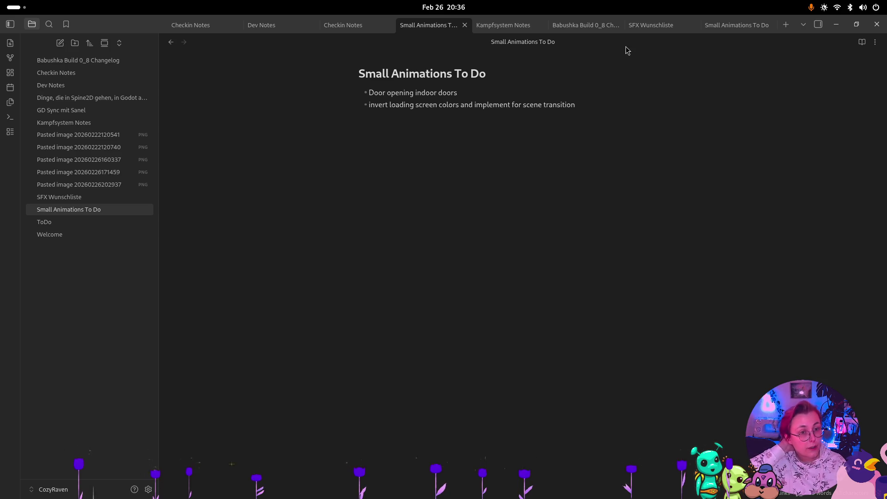
pyautogui.click(648, 26)
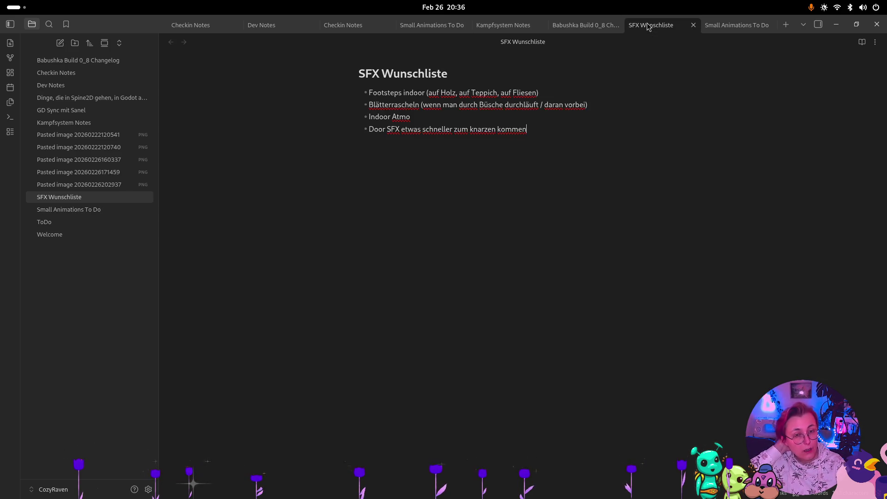
# Delete 'and also align vertically' from the changelog's last Known issues bullet.
pyautogui.click(604, 27)
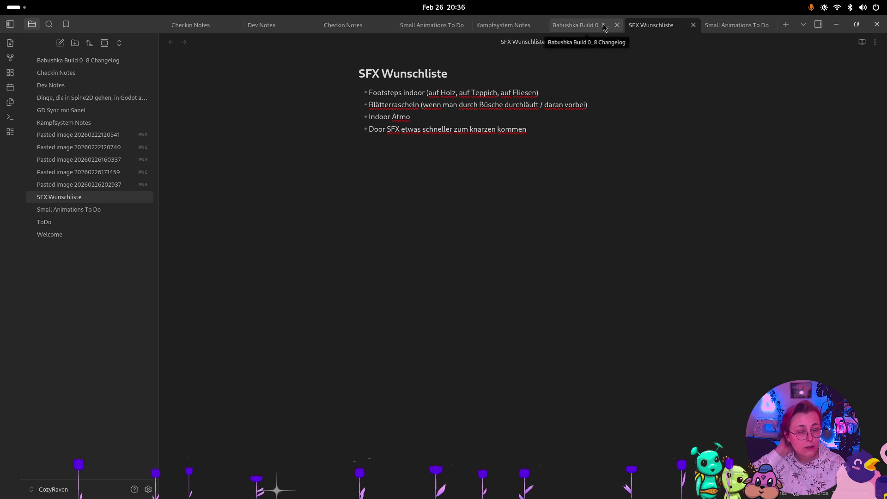
pyautogui.scroll(-10, 651, 268)
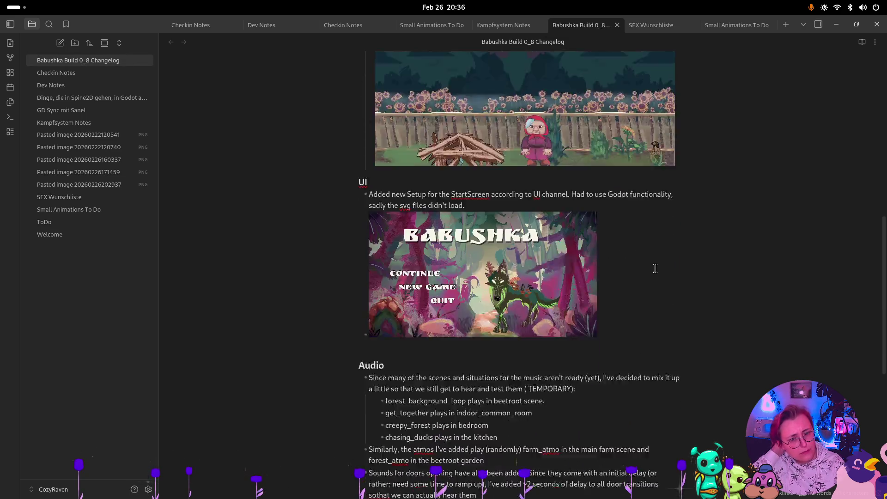
pyautogui.scroll(9, 696, 305)
pyautogui.scroll(5, 697, 298)
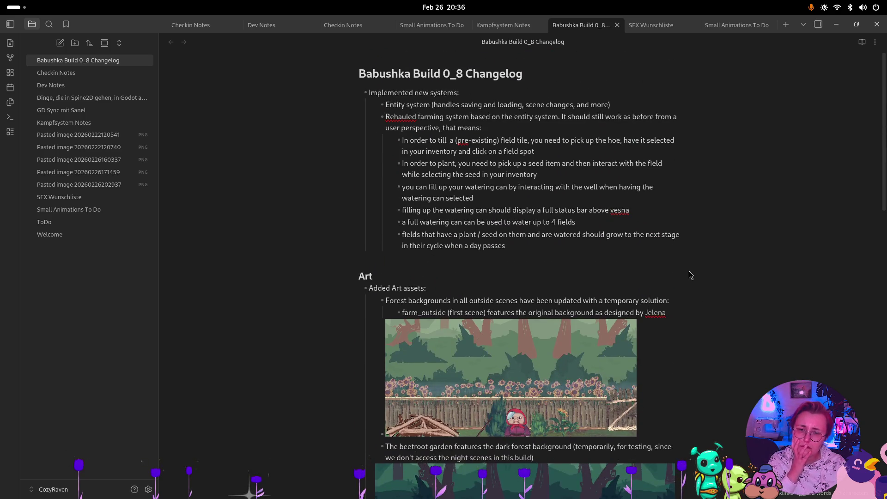
pyautogui.scroll(-15, 690, 291)
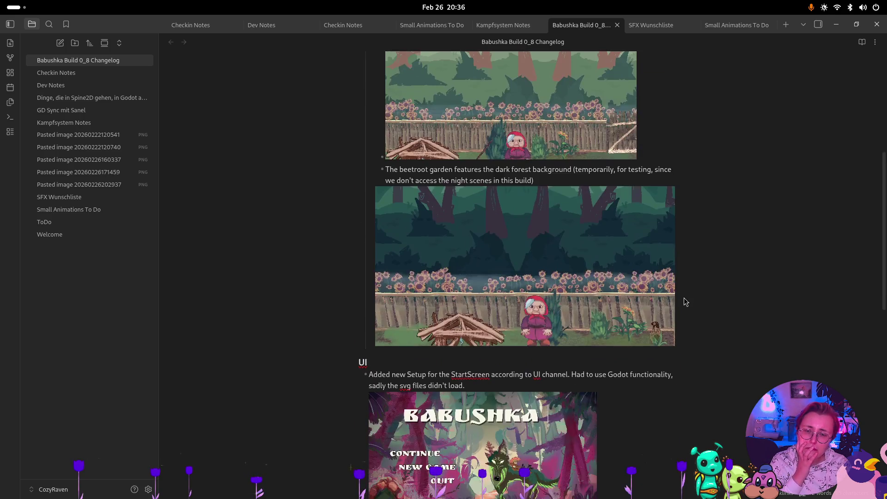
pyautogui.click(518, 406)
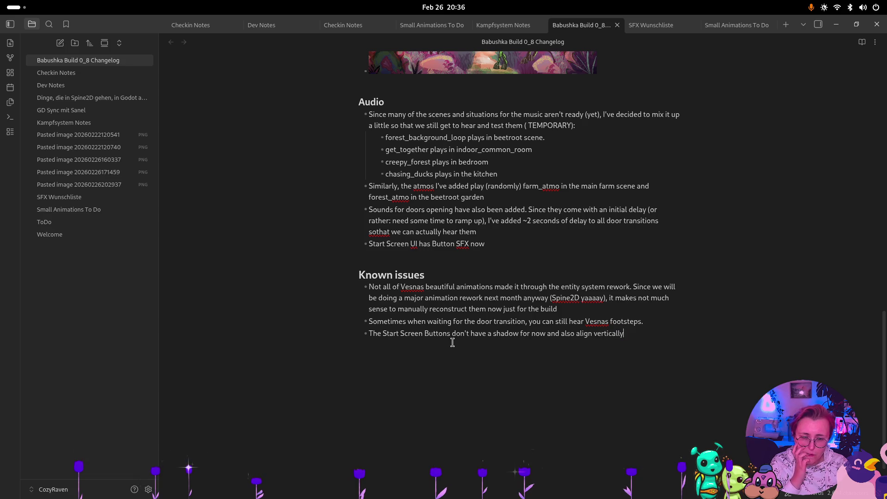
pyautogui.keyDown('shift'); pyautogui.click(356, 333); pyautogui.keyUp('shift')
pyautogui.moveTo(653, 338)
pyautogui.mouseDown()
pyautogui.moveTo(530, 333)
pyautogui.moveTo(545, 333)
pyautogui.mouseUp()
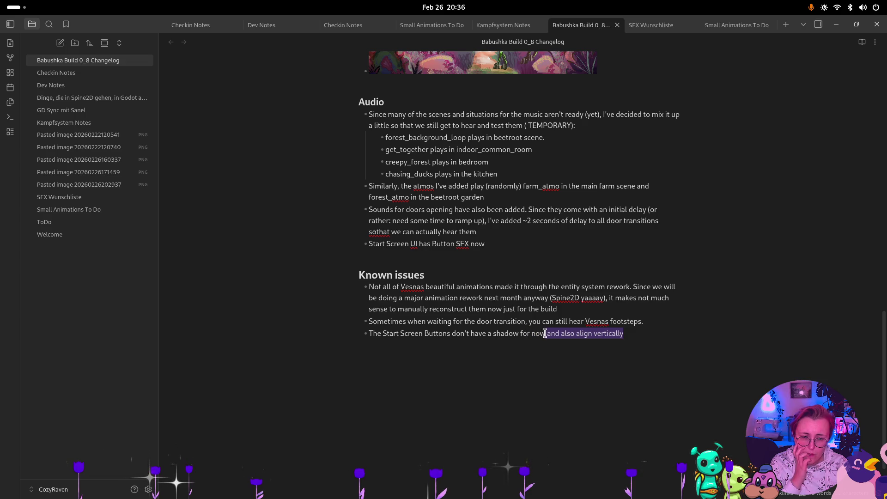
pyautogui.press('BackSpace')
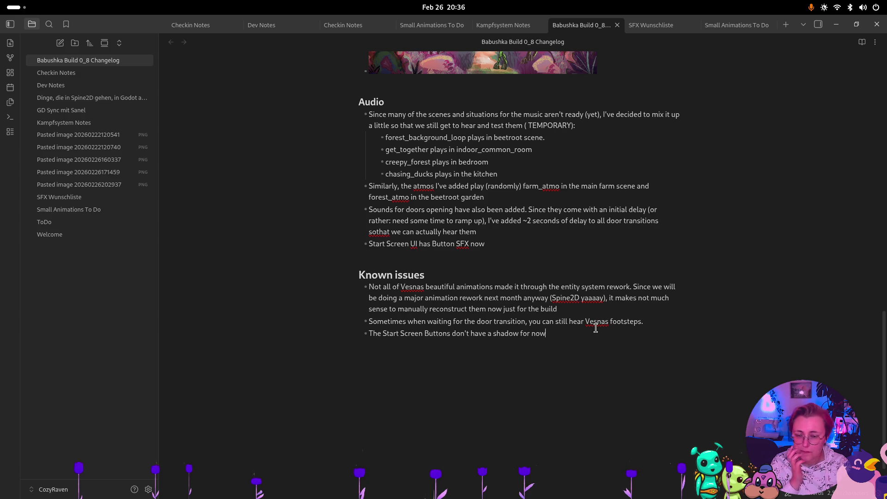
pyautogui.scroll(15, 574, 347)
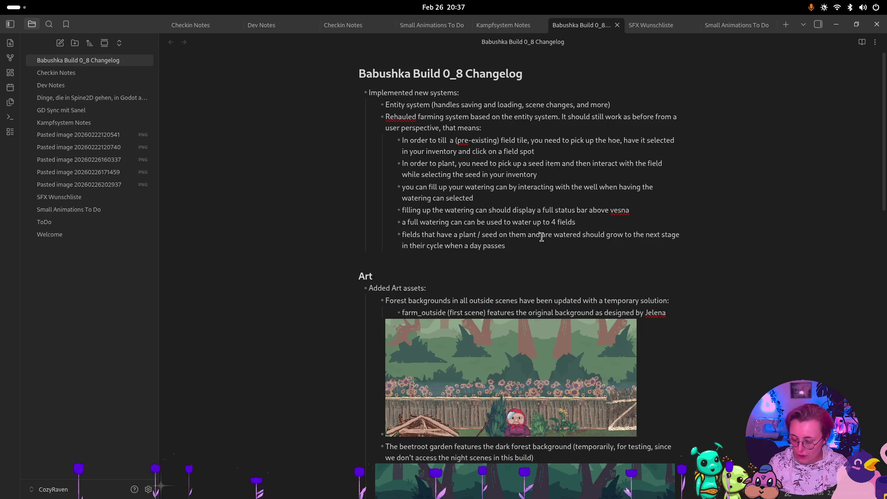
pyautogui.press('super')
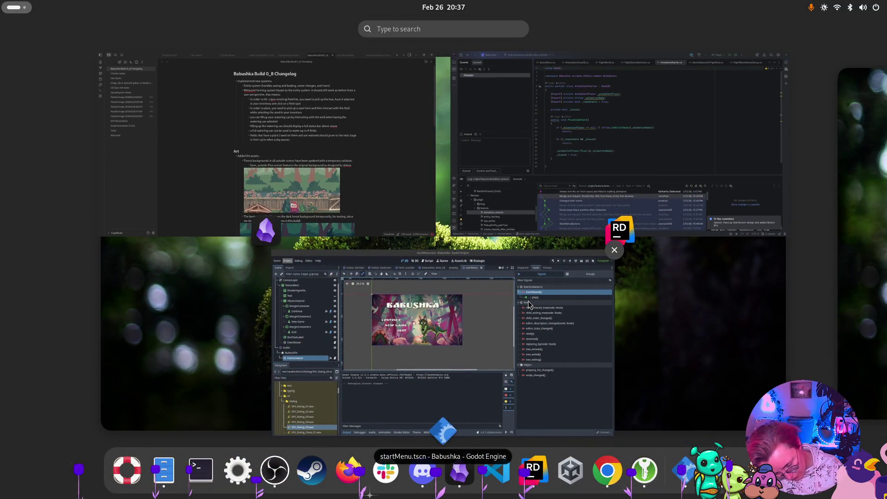
pyautogui.click(406, 208)
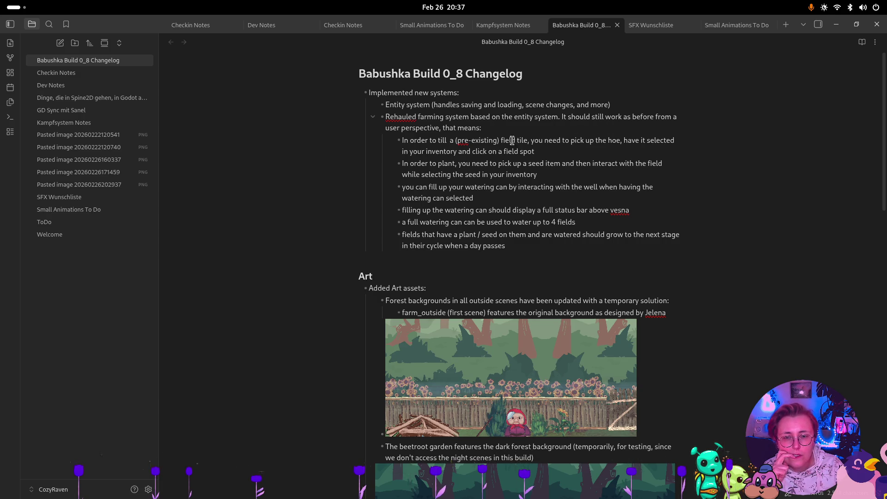
# Add a farming-rework bullet: 'Not all animations and VFX trigger as they used to', pending animation rework.
pyautogui.press('Return')
pyautogui.write('Not all animations and VFX trigger as they used to, bu')
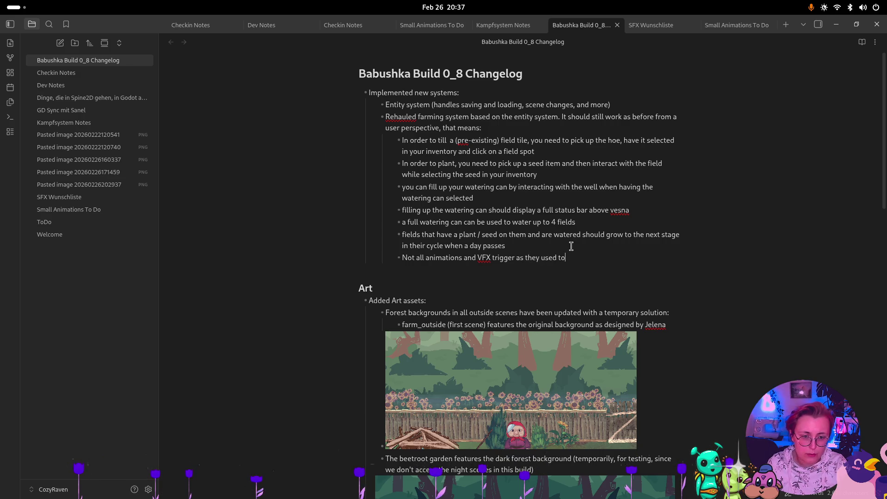
pyautogui.write('t this will')
pyautogui.write(' all be tpu')
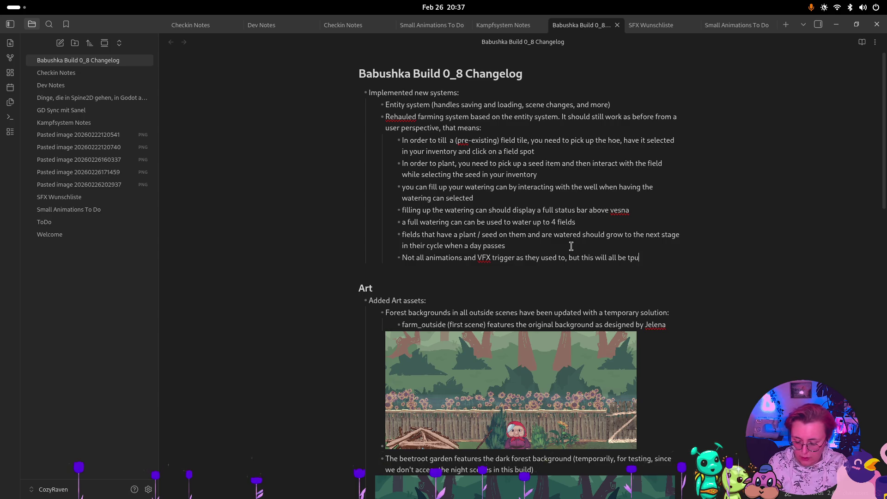
pyautogui.press('BackSpace')
pyautogui.press('BackSpace')
pyautogui.write('ouched in the next s')
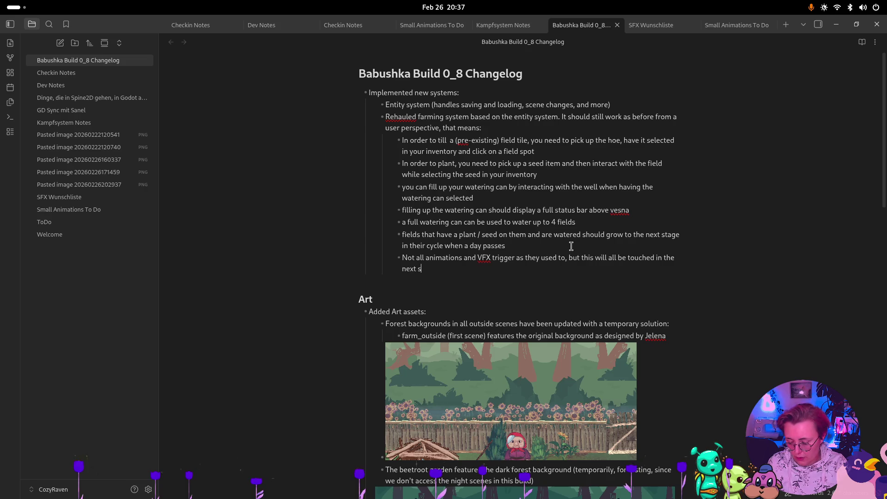
pyautogui.write('print anyway bec')
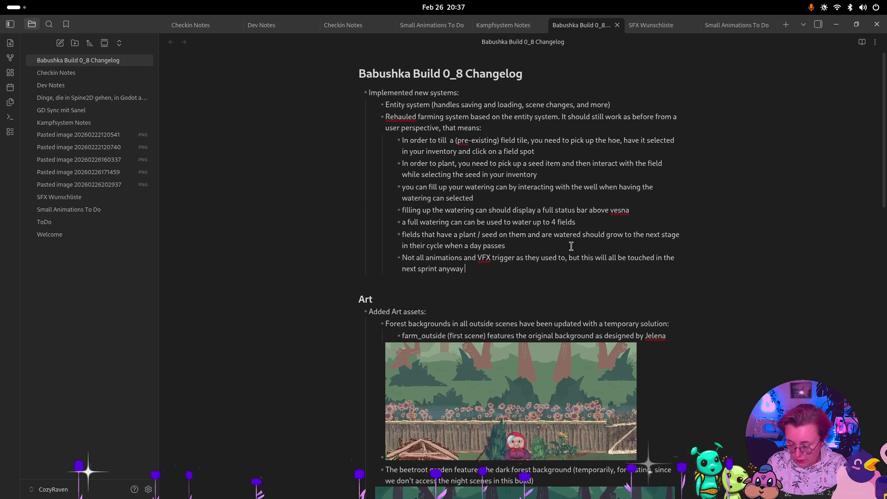
pyautogui.write('ause of the animation rework')
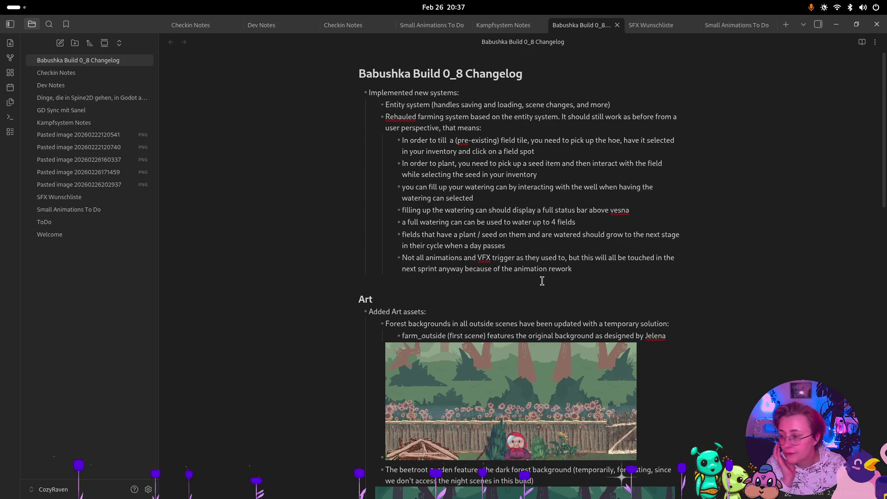
pyautogui.scroll(-3, 542, 280)
pyautogui.scroll(-2, 577, 243)
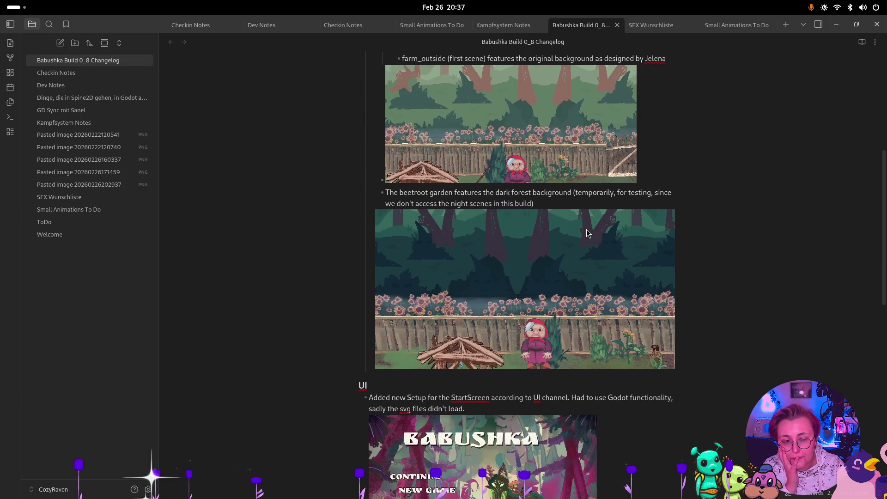
pyautogui.scroll(-2, 599, 235)
pyautogui.scroll(-1, 605, 235)
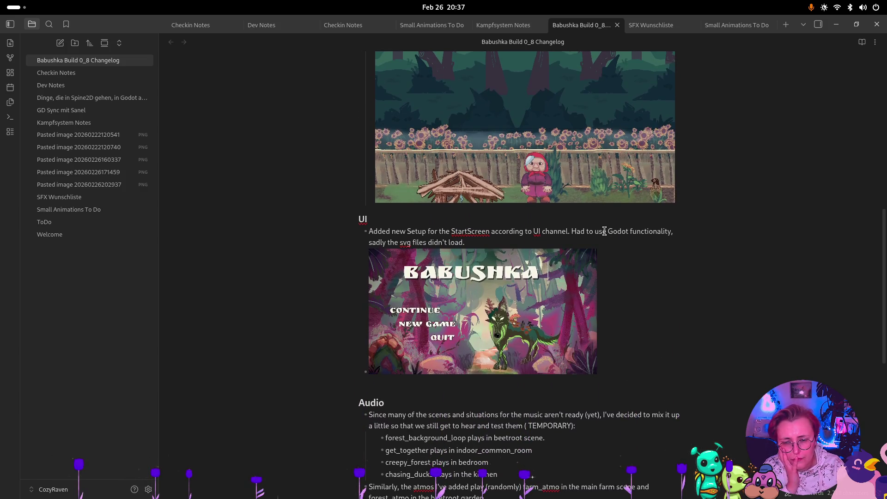
pyautogui.scroll(-3, 605, 232)
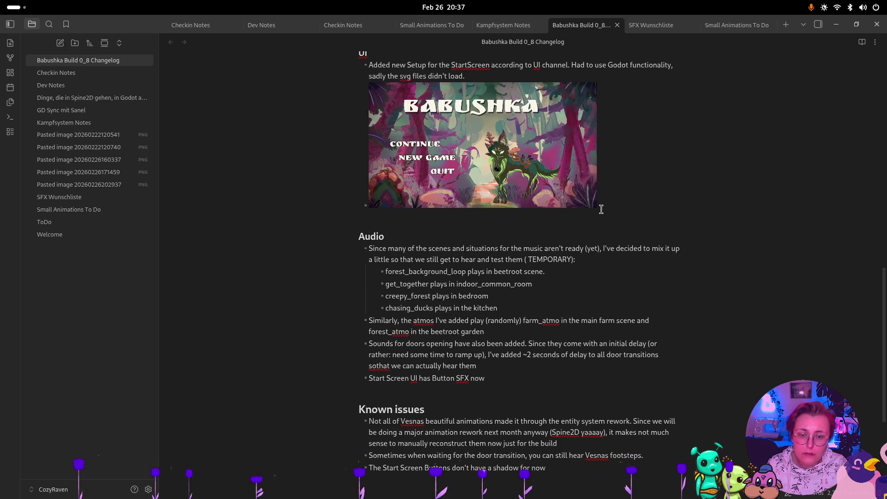
pyautogui.press('super')
pyautogui.click(463, 350)
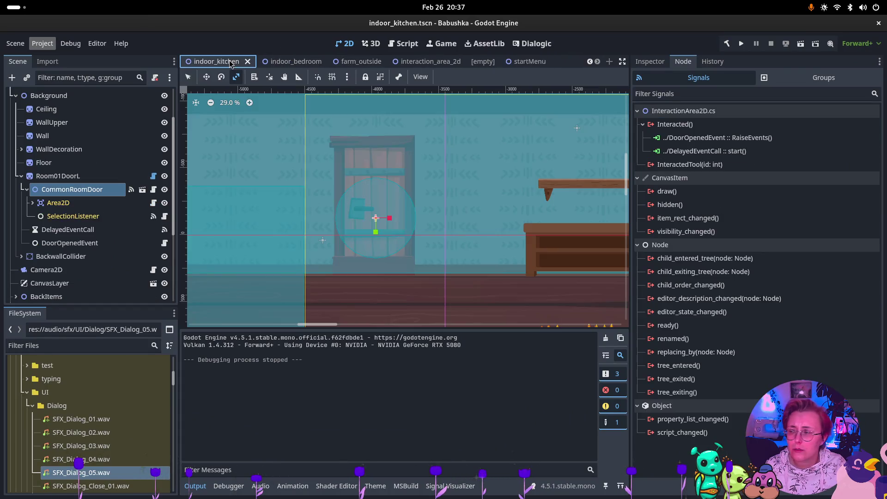
# Open the indoor_kitchen scene in Godot to view the common-room door's signal connections.
pyautogui.click(233, 64)
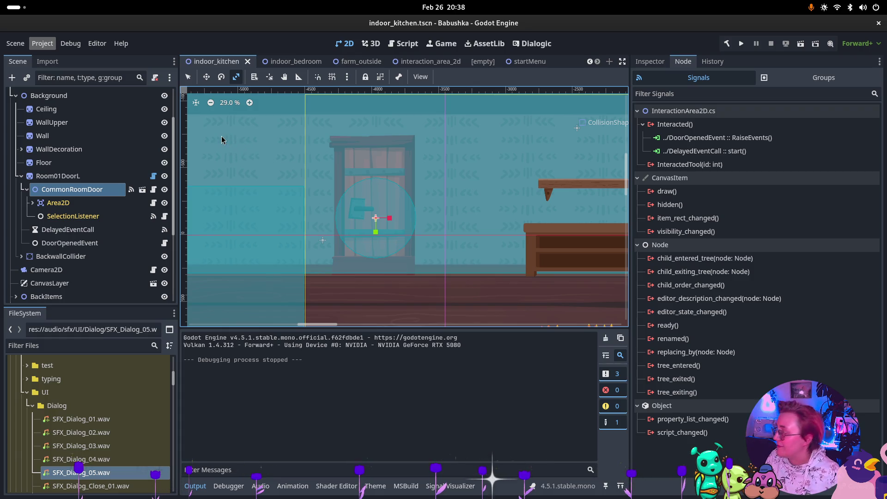
pyautogui.press('super')
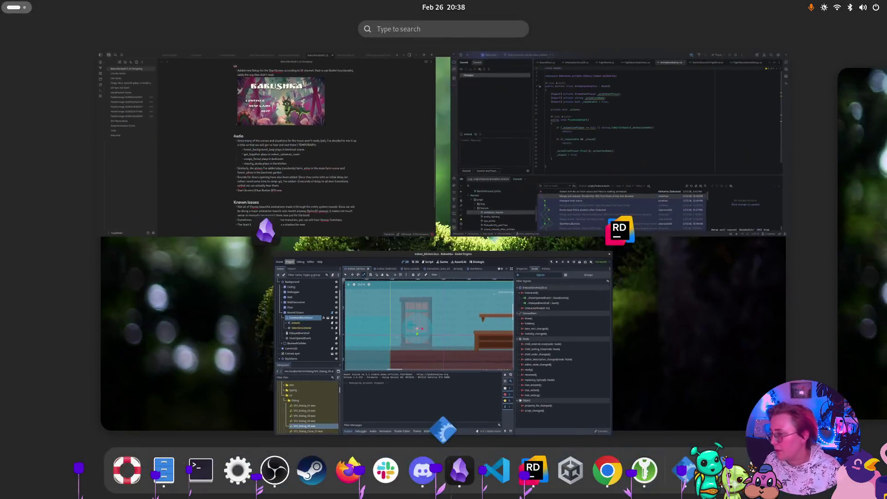
pyautogui.press('super')
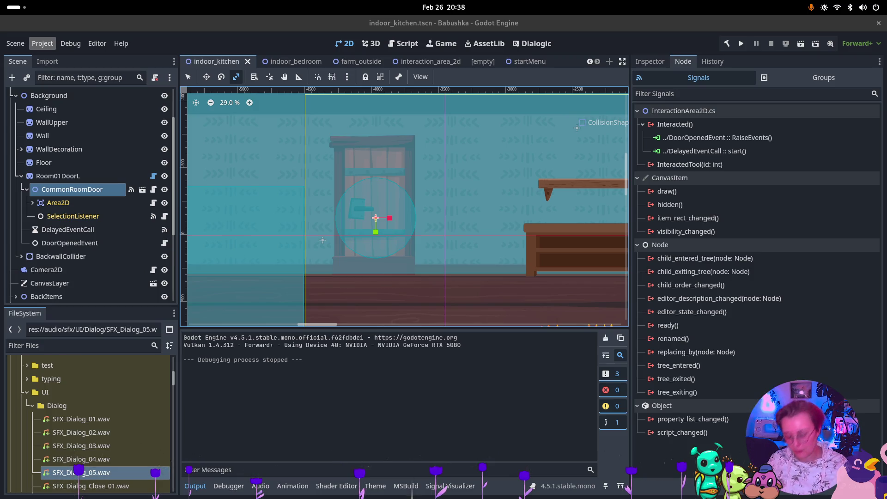
pyautogui.press('super')
pyautogui.press('super')
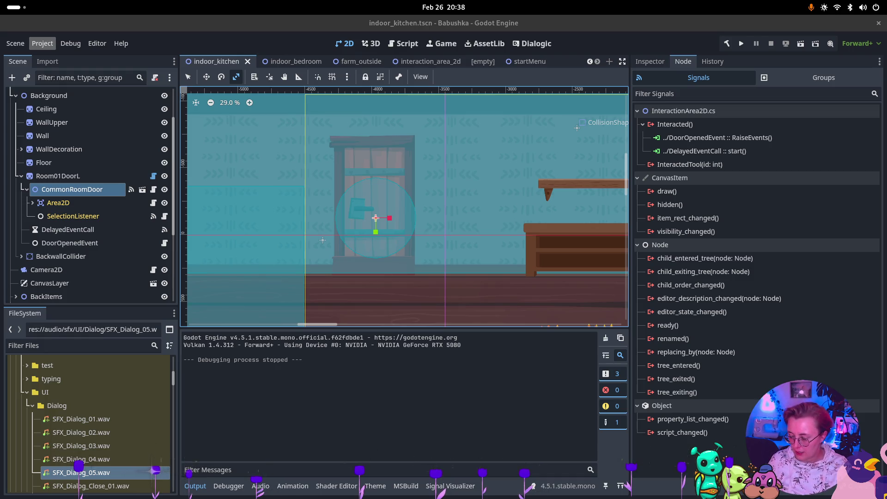
pyautogui.press('super')
pyautogui.press('super')
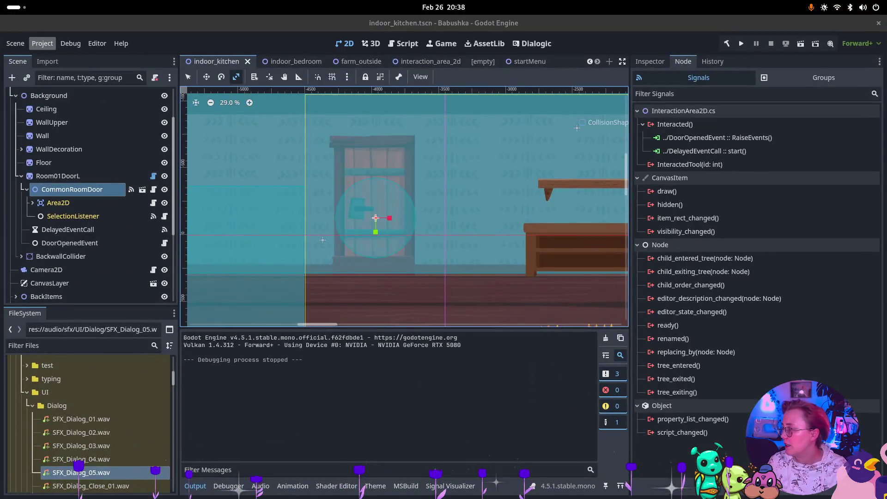
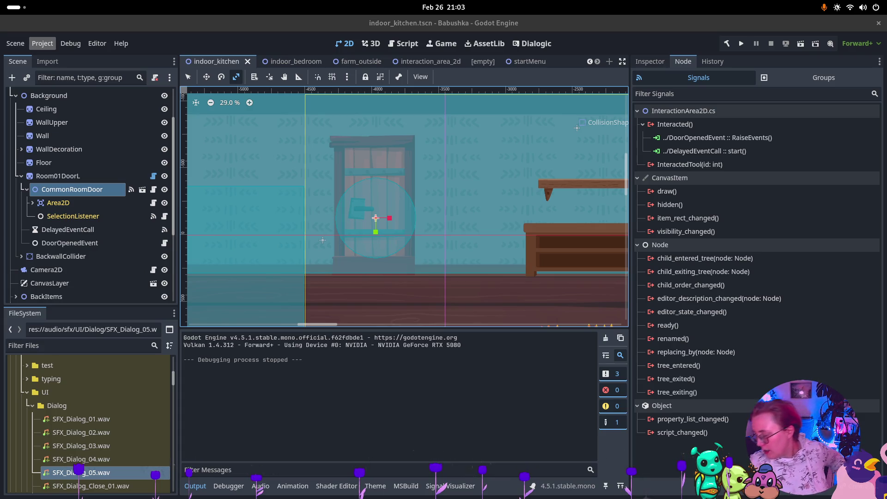
# Switch from Godot to the Obsidian window showing the Babushka Build 0_8 Changelog note.
pyautogui.press('super')
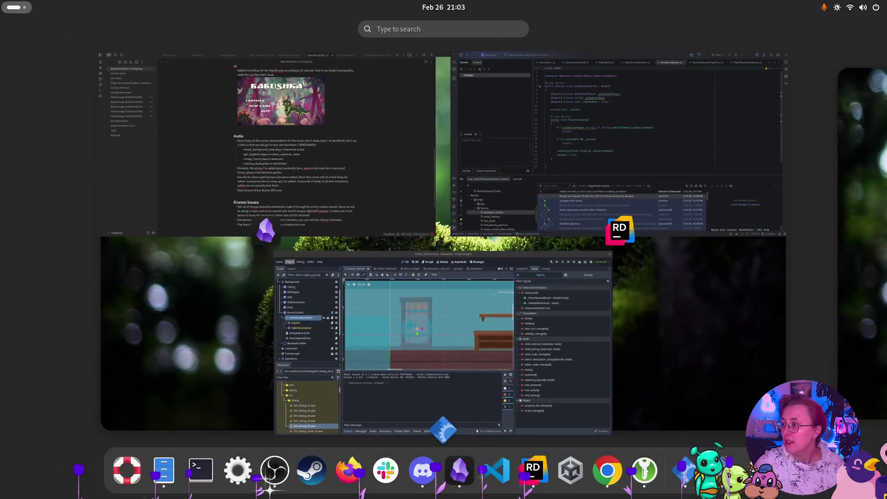
pyautogui.press('super')
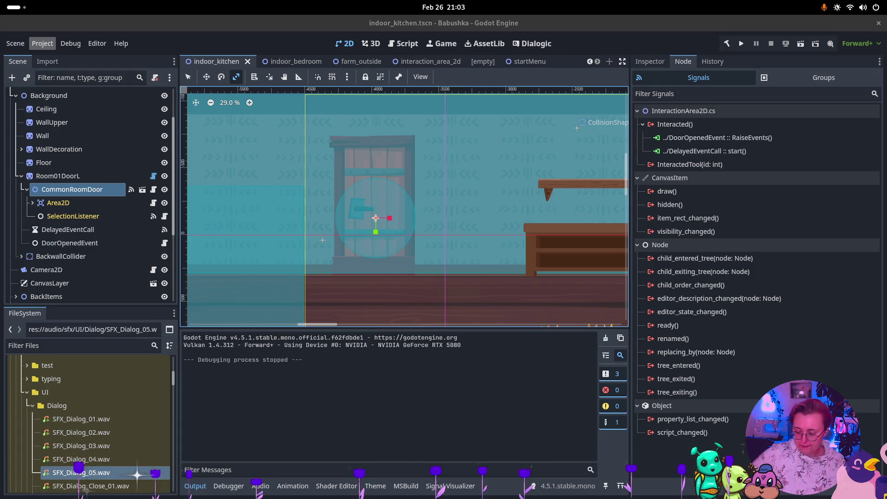
pyautogui.press('super')
pyautogui.click(119, 123)
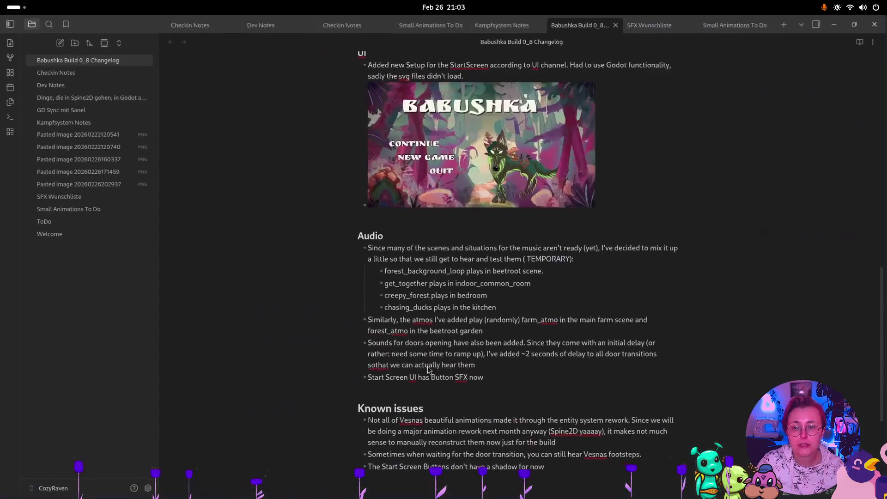
# Add a '## Missing at build-time' heading on a new line below the Audio list.
pyautogui.scroll(-5, 425, 362)
pyautogui.click(512, 210)
pyautogui.press('Return')
pyautogui.press('Return')
pyautogui.press('Return')
pyautogui.write('## Missing')
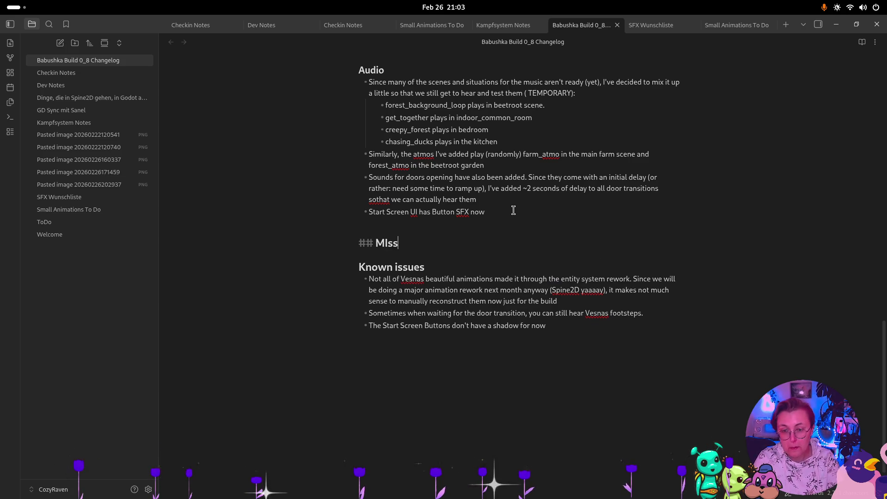
pyautogui.press('BackSpace')
pyautogui.press('BackSpace')
pyautogui.press('BackSpace')
pyautogui.write('iss')
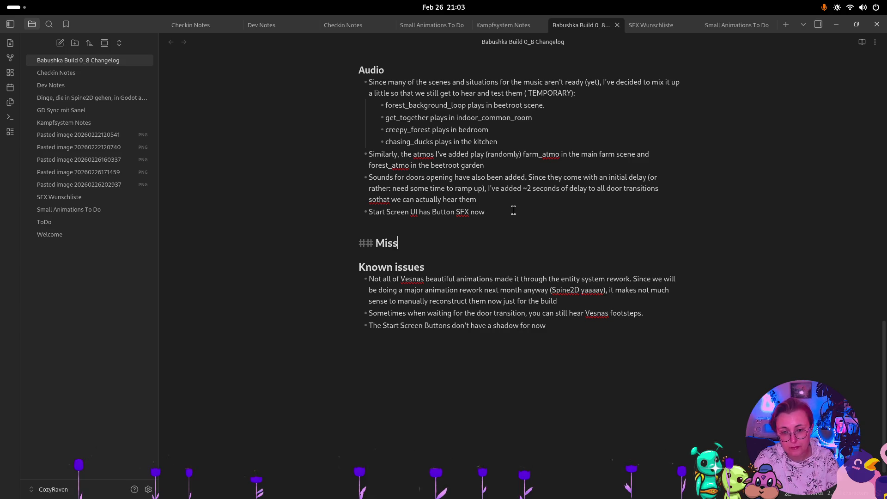
pyautogui.write('ing at build-time')
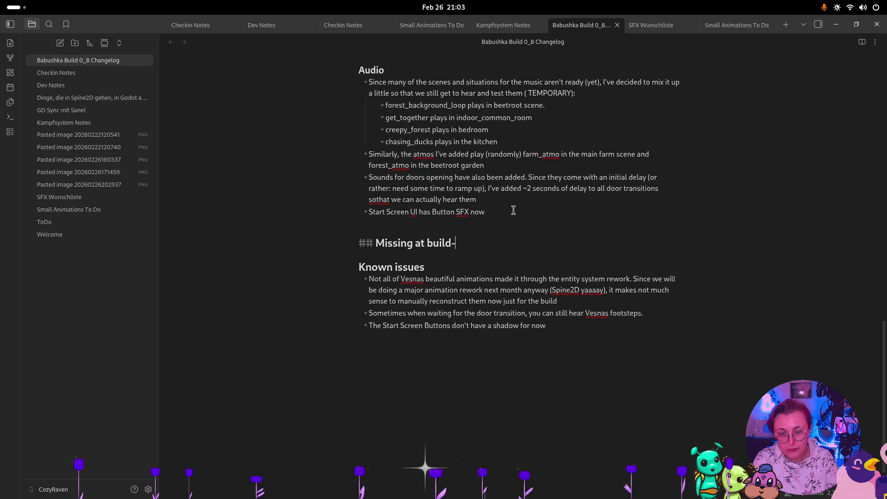
# Start a bullet under it reading '- No animations for cat, dmomovoi or chuga'.
pyautogui.press('Return')
pyautogui.write('- ')
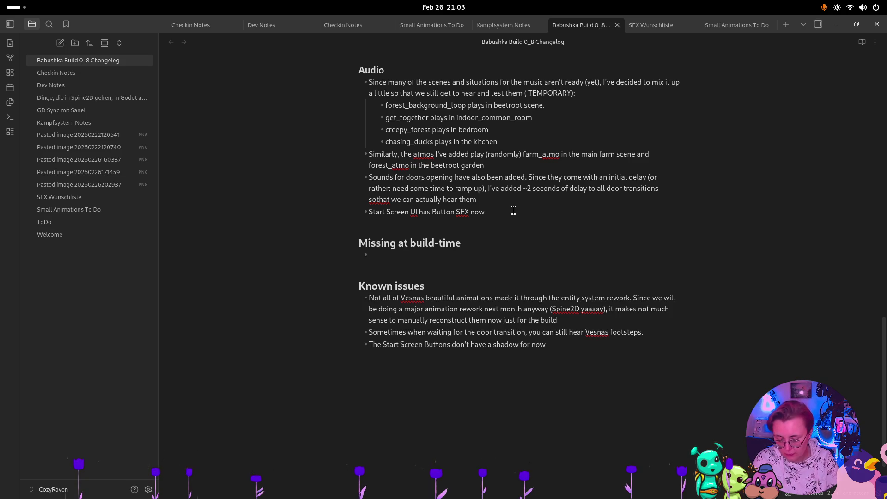
pyautogui.write('No ')
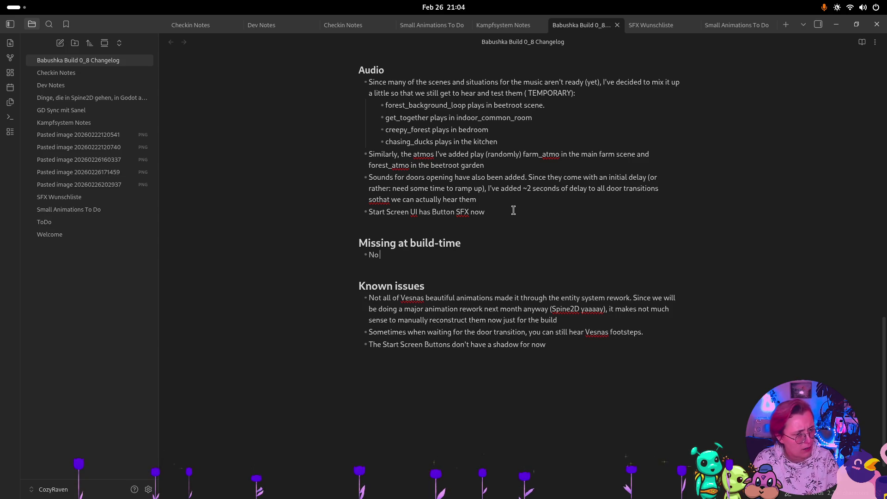
pyautogui.write('anima')
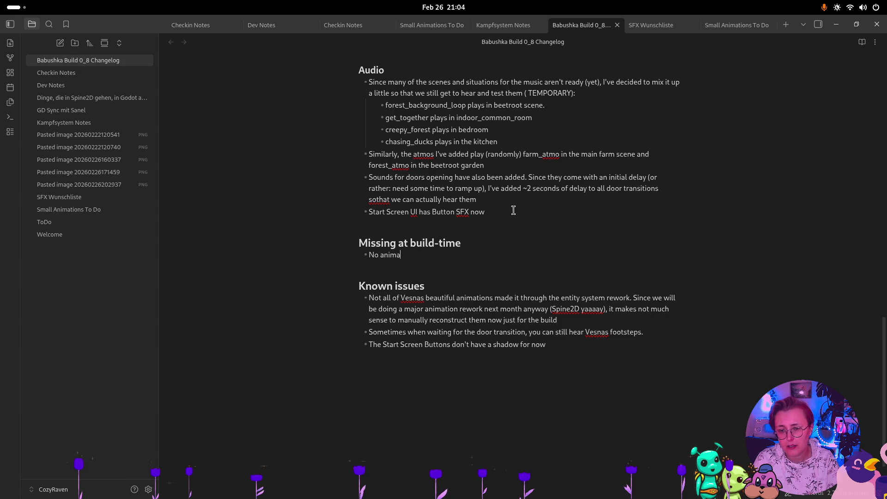
pyautogui.write('tions for')
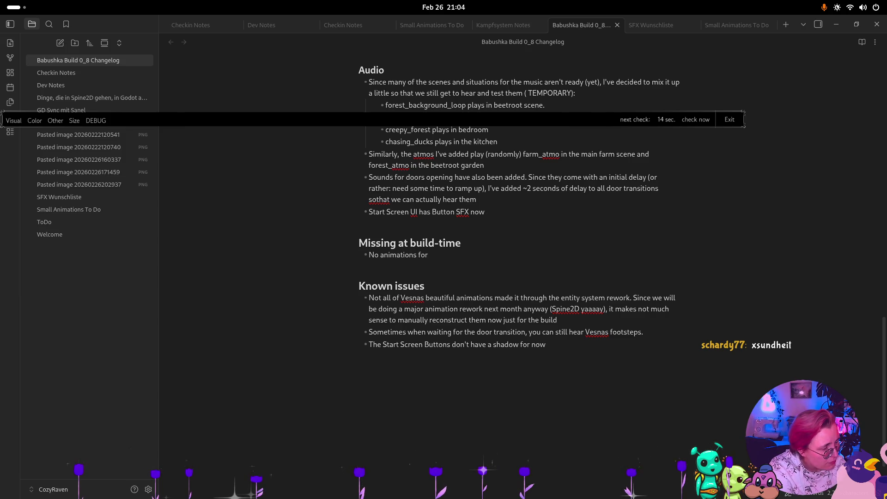
pyautogui.click(492, 262)
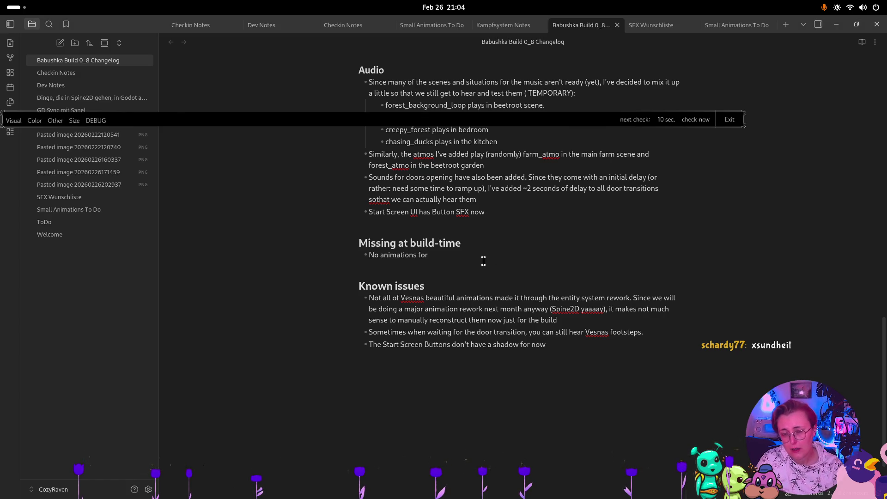
pyautogui.write('cat, dmom')
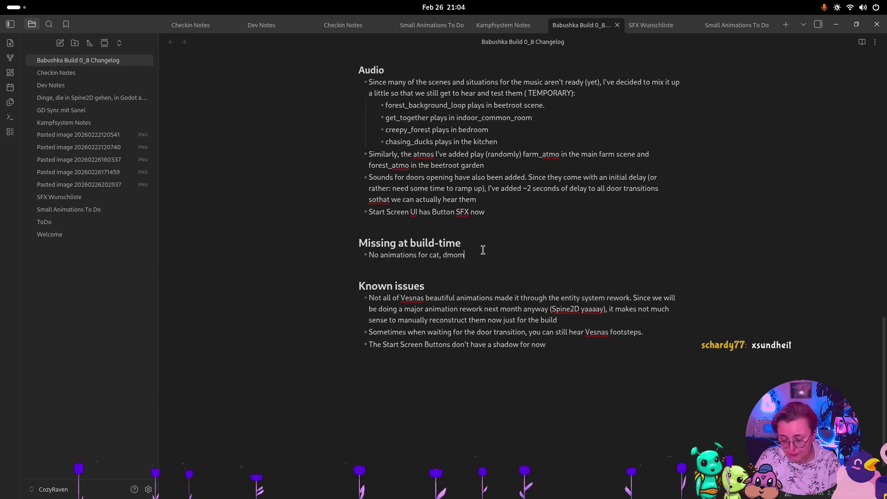
pyautogui.write('ovoi or chuga')
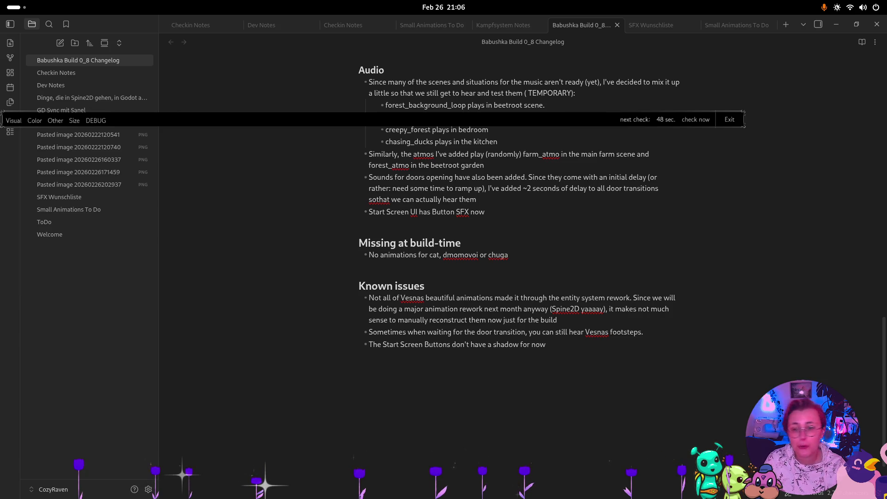
# Bring up the Activities overview of open windows.
pyautogui.press('super')
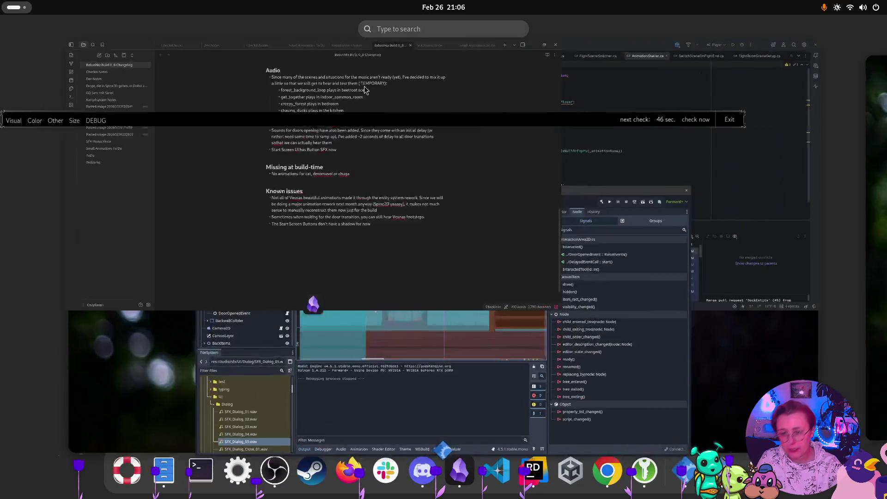
# Close the Small Animations To Do note and open the ToDo note.
pyautogui.click(336, 151)
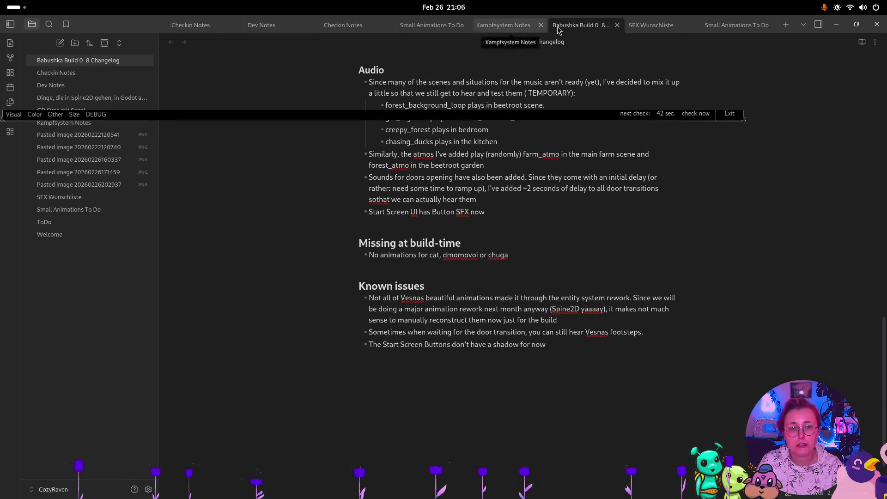
pyautogui.click(443, 27)
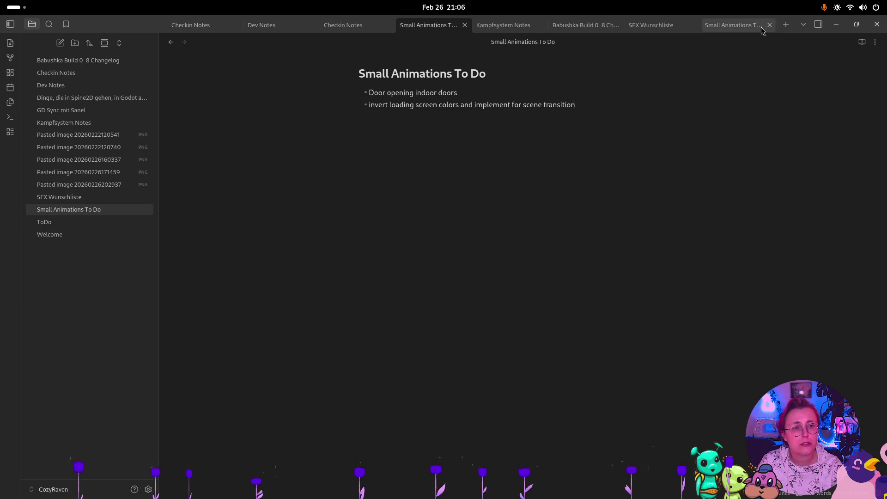
pyautogui.click(465, 25)
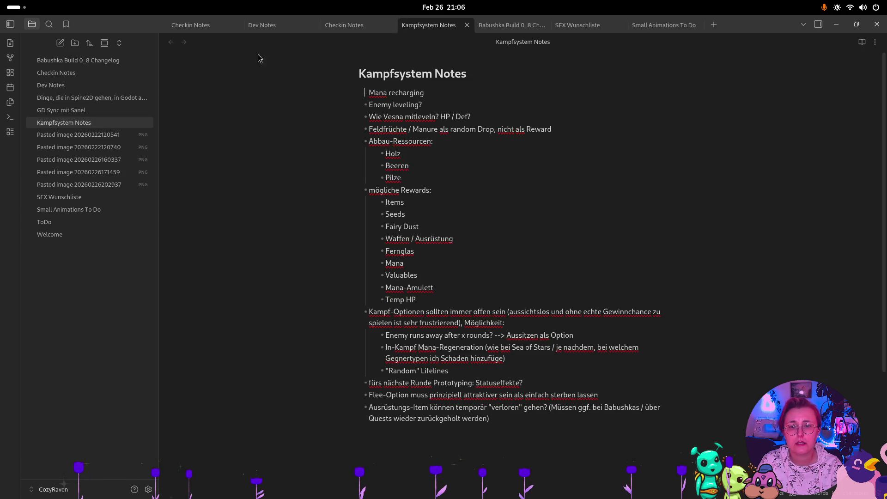
pyautogui.click(73, 221)
# Move the 'Slime / Cat / Domovoi Animationen einbauen' task from High to the end of Low.
pyautogui.moveTo(514, 233)
pyautogui.mouseDown()
pyautogui.moveTo(337, 226)
pyautogui.moveTo(333, 234)
pyautogui.mouseUp()
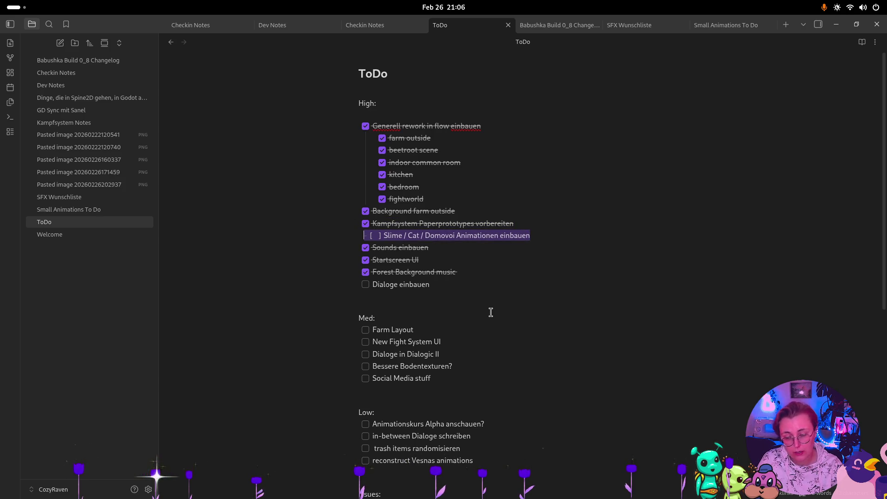
pyautogui.press('BackSpace')
pyautogui.click(496, 456)
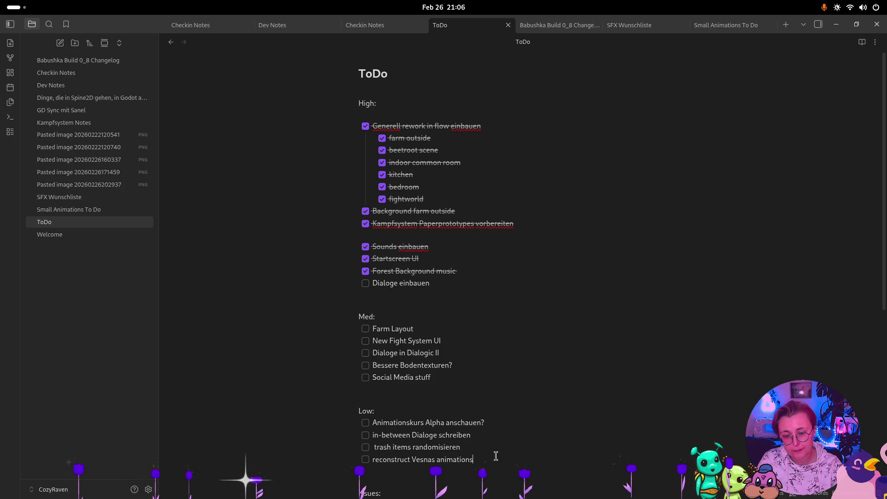
pyautogui.press('Return')
pyautogui.write('- [ ] Slime / Cat / Domovoi Animationen einbauen')
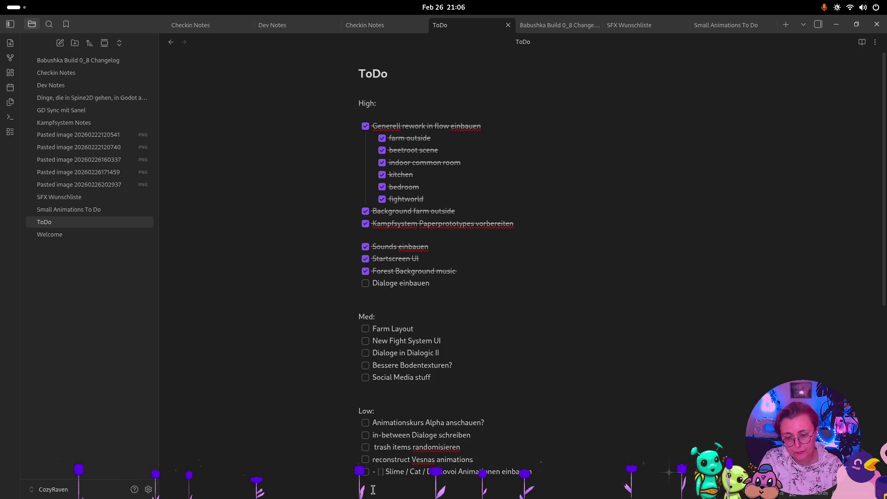
pyautogui.click(386, 472)
pyautogui.press('BackSpace')
# Remove the leftover blank line in the High list.
pyautogui.click(483, 444)
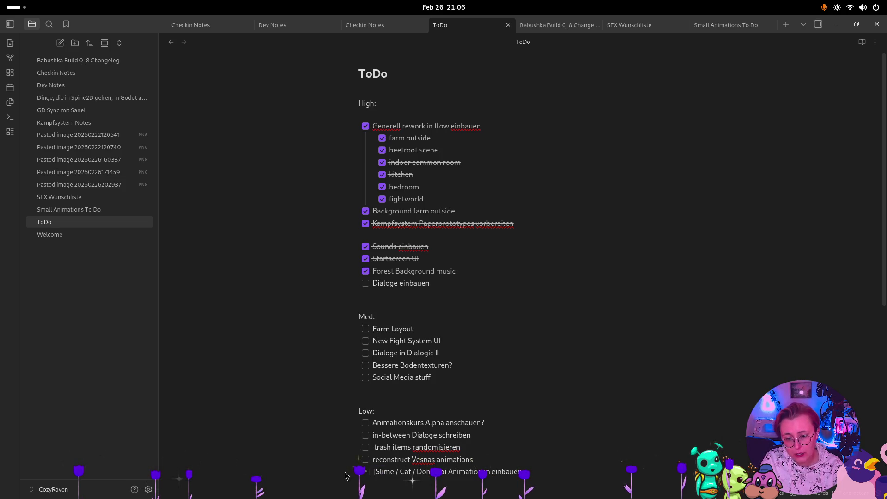
pyautogui.click(376, 468)
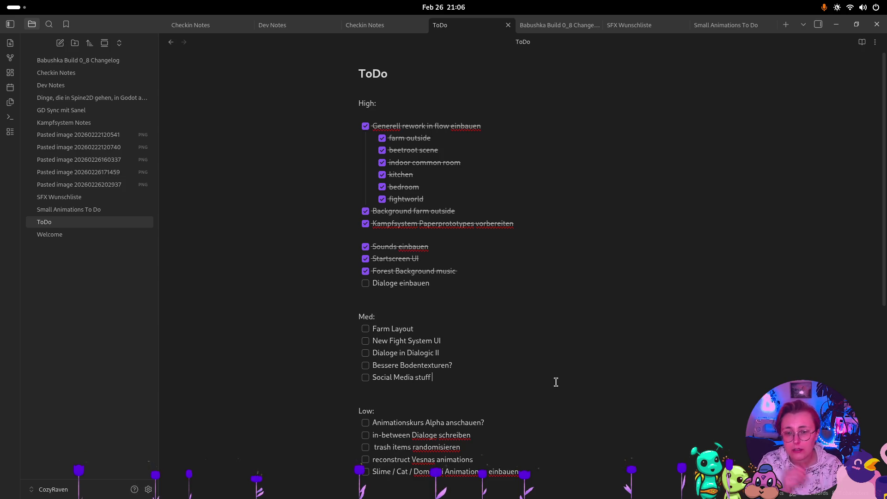
pyautogui.click(403, 235)
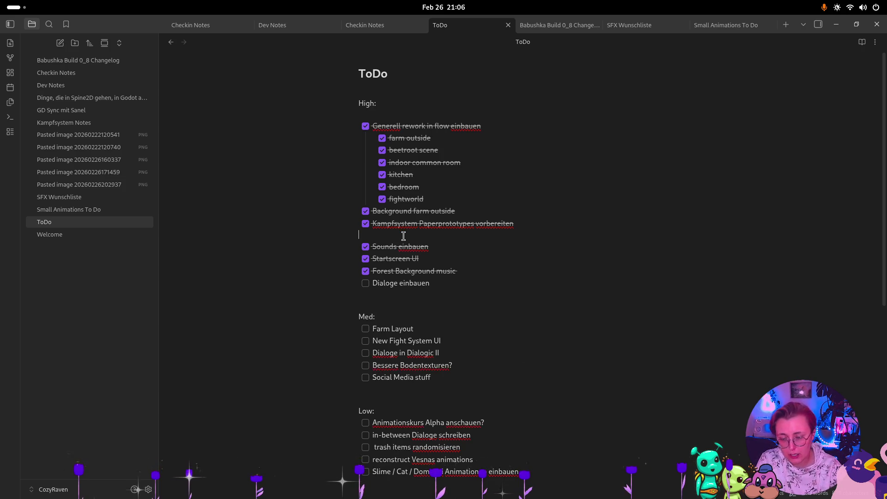
pyautogui.press('BackSpace')
pyautogui.press('super')
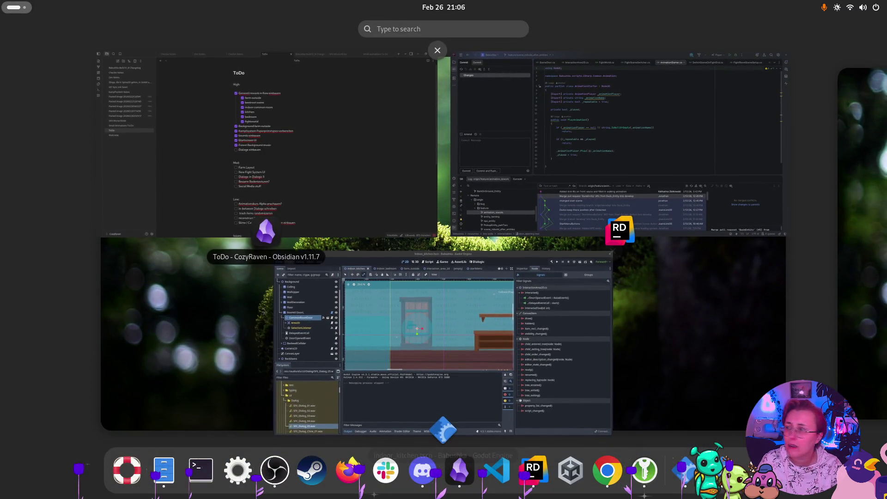
# Bring the Obsidian ToDo window back full screen from the overview.
pyautogui.click(268, 143)
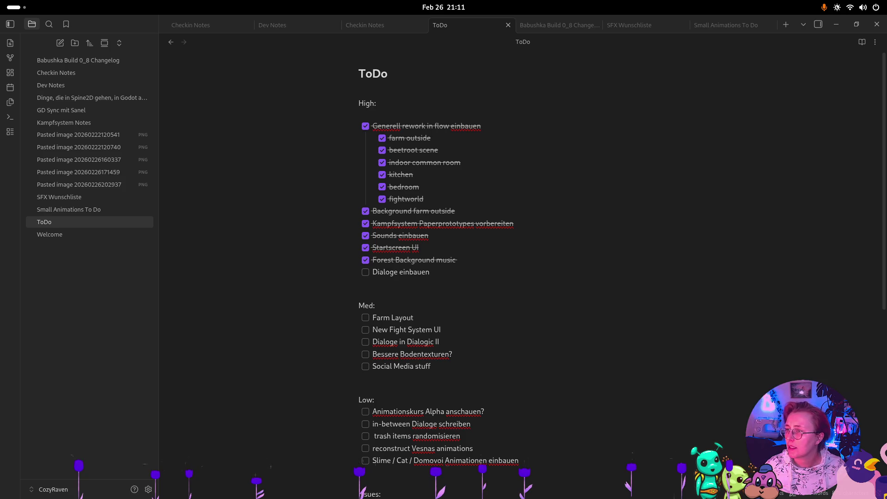
# Switch to the 2026 Showcase Storyboard Google Doc in Chrome.
pyautogui.hotkey('alt', 'Tab')
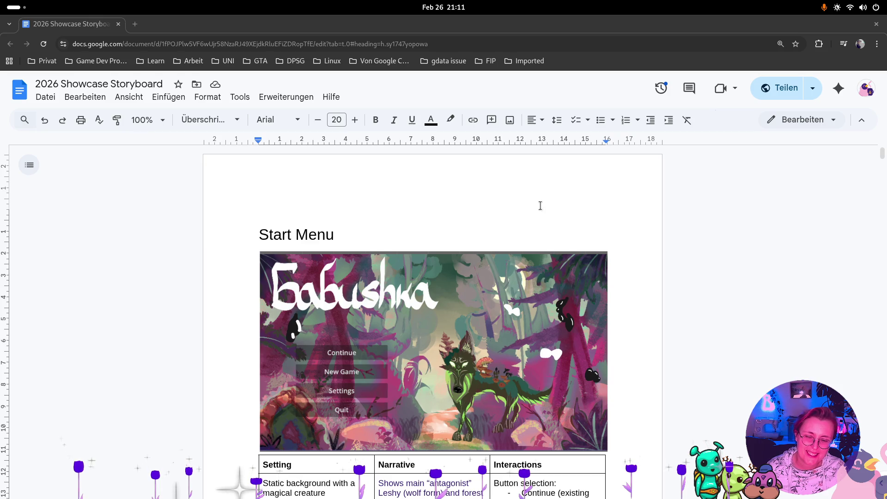
# Review the storyboard's Day 1 farm intro tables, then return to the Obsidian ToDo note.
pyautogui.scroll(-3, 537, 205)
pyautogui.scroll(-10, 535, 205)
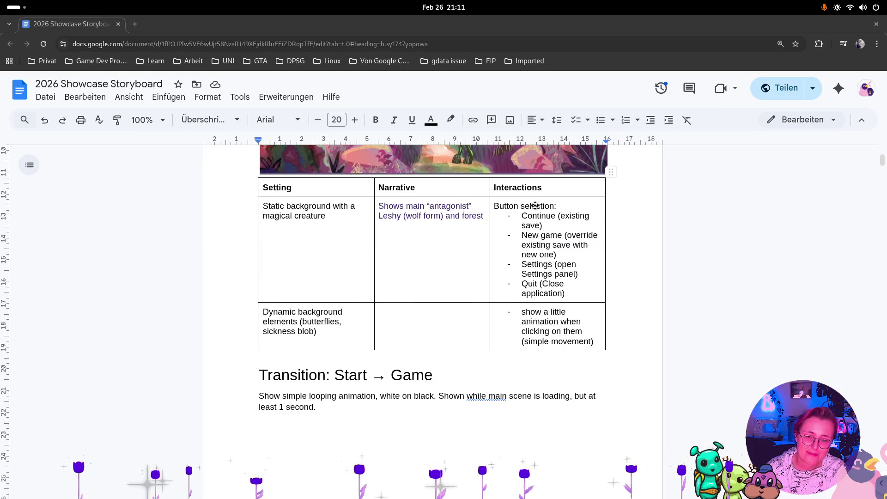
pyautogui.scroll(-10, 533, 205)
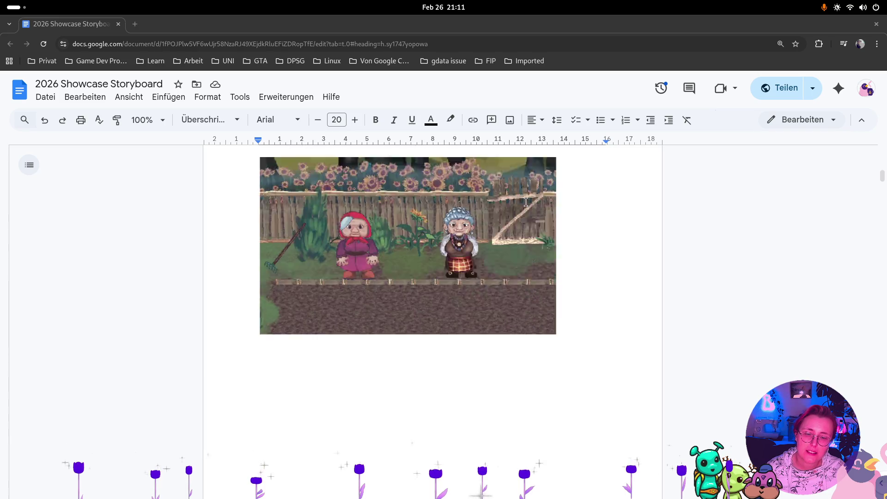
pyautogui.scroll(-3, 525, 204)
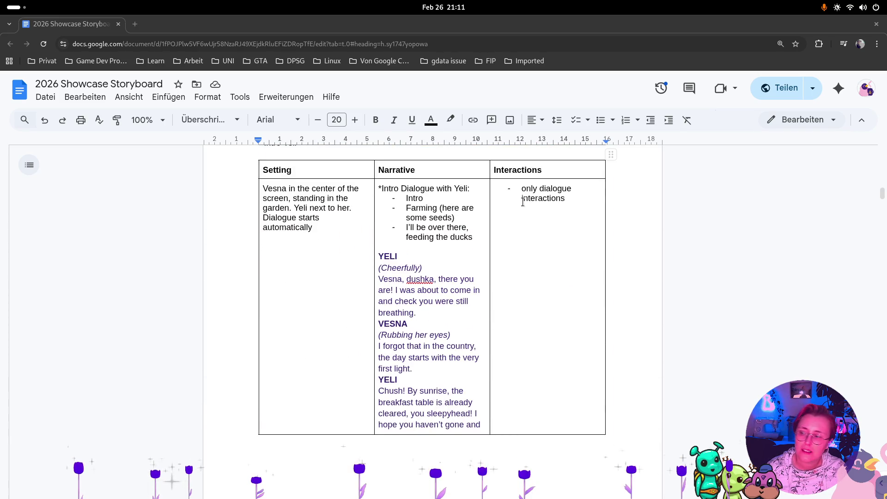
pyautogui.scroll(-10, 522, 202)
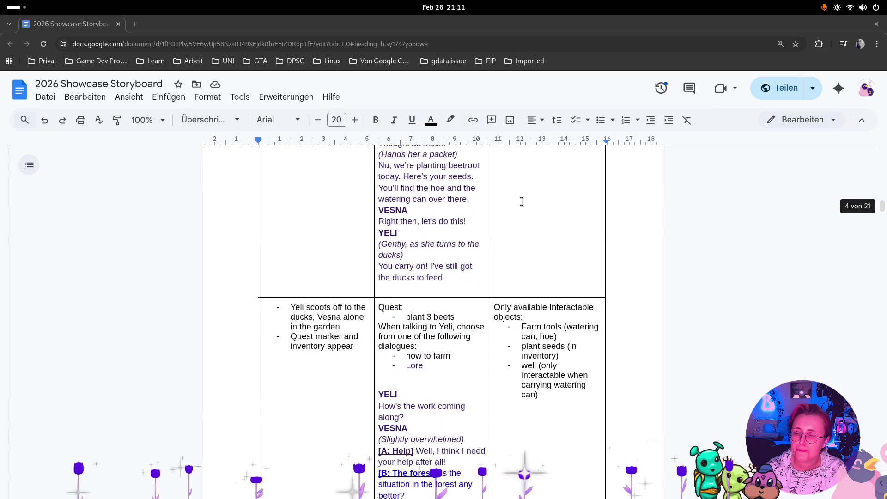
pyautogui.scroll(-3, 522, 202)
pyautogui.scroll(6, 523, 202)
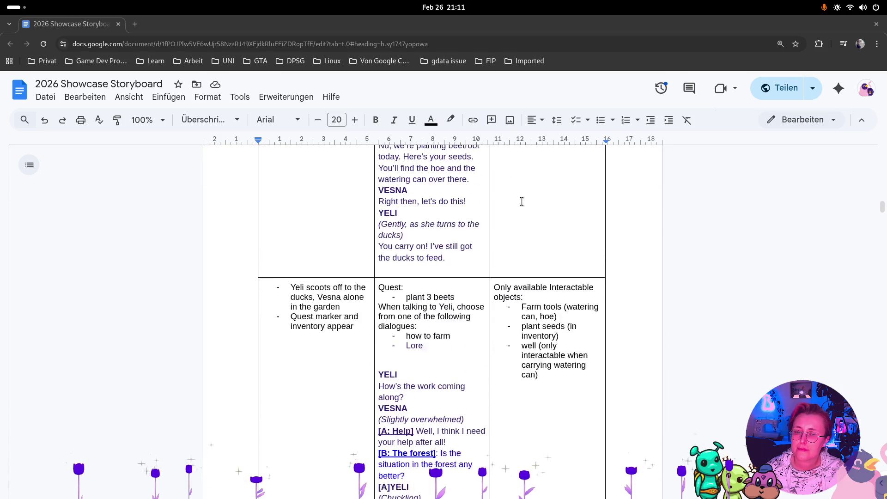
pyautogui.scroll(8, 523, 202)
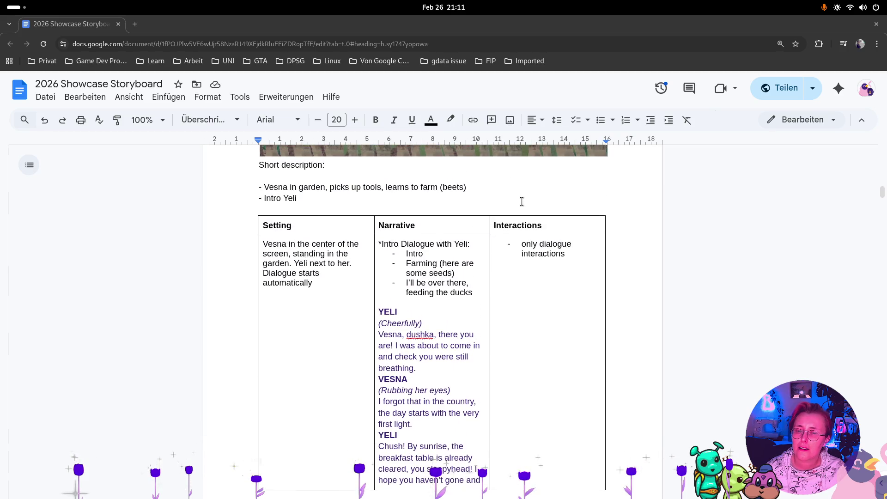
pyautogui.scroll(-1, 523, 202)
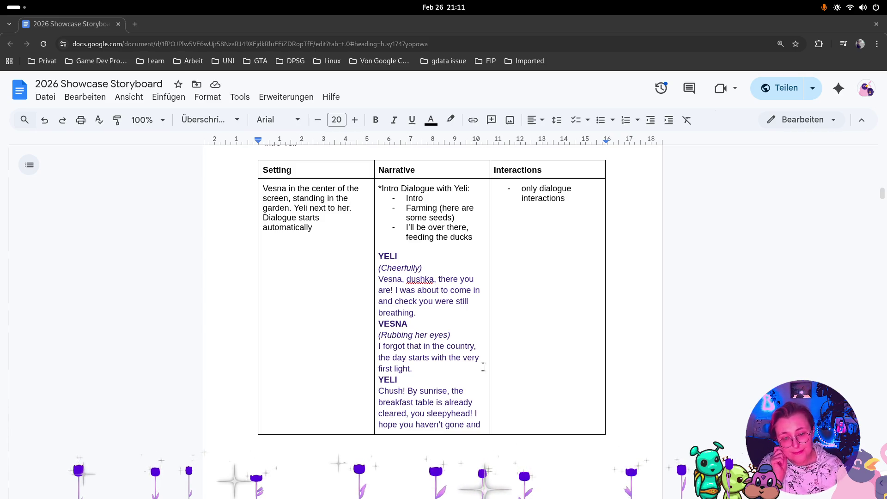
pyautogui.hotkey('alt', 'Tab')
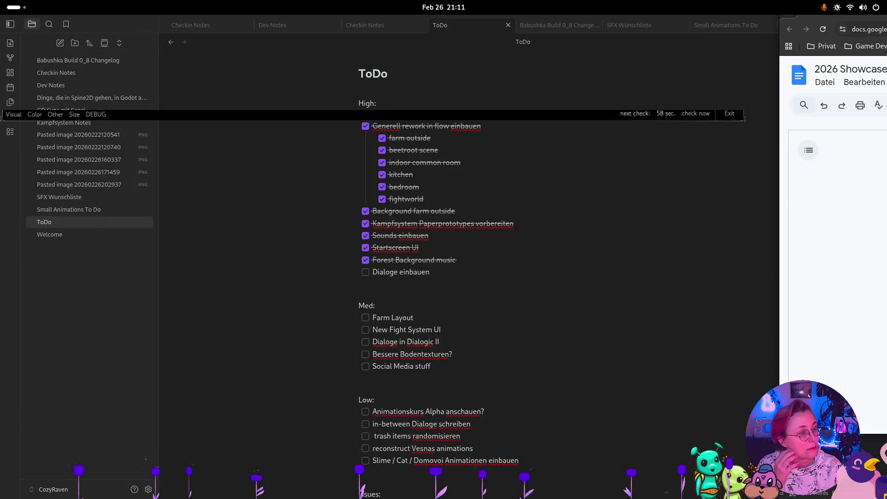
# Switch to Godot and run the farm_outside scene in the game view.
pyautogui.press('super')
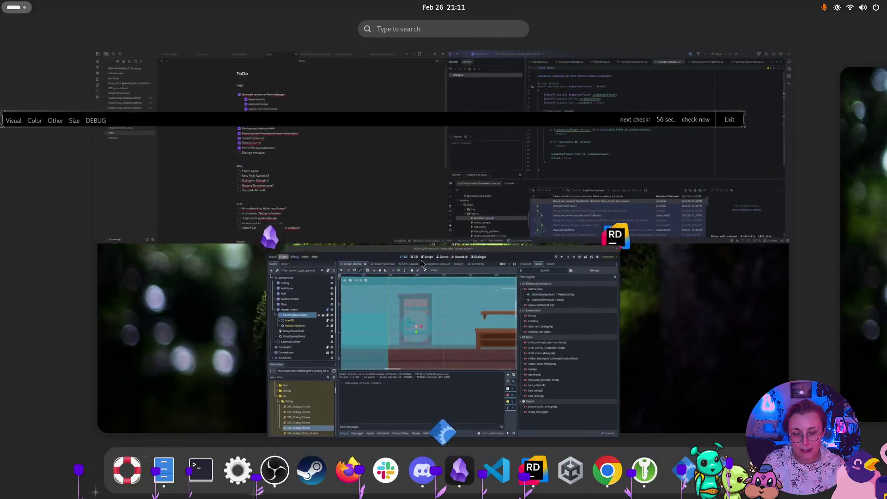
pyautogui.click(518, 336)
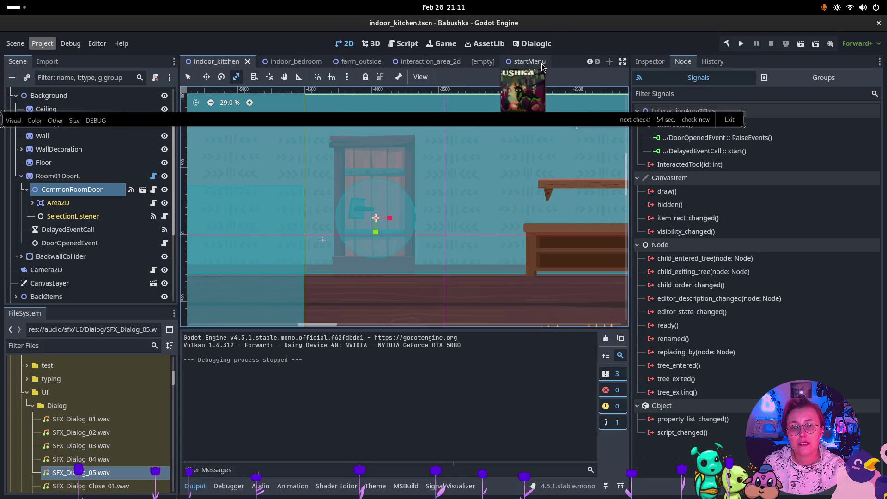
pyautogui.click(346, 62)
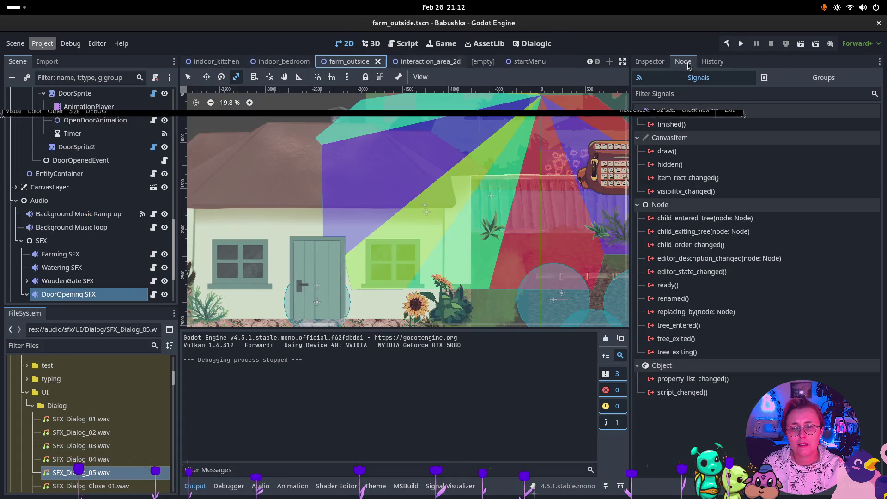
pyautogui.click(804, 47)
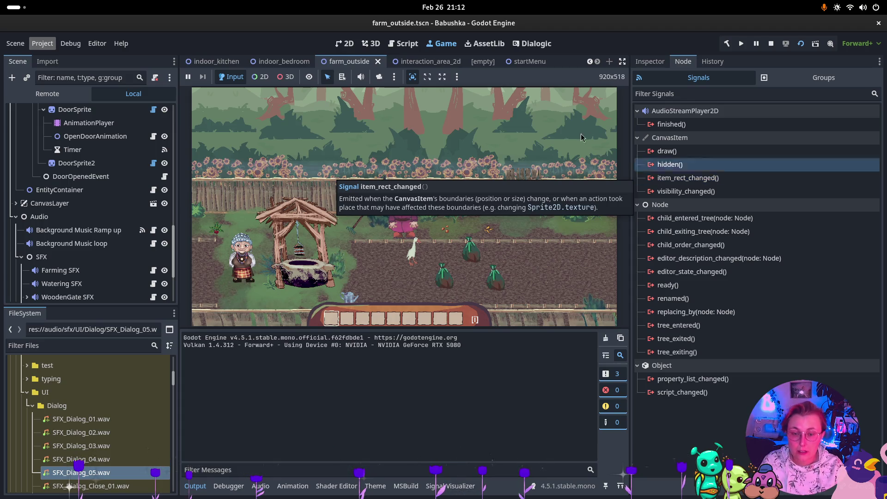
# Walk Babushka past the well to the grandmother and start talking to her.
pyautogui.click(385, 231)
pyautogui.press('a')
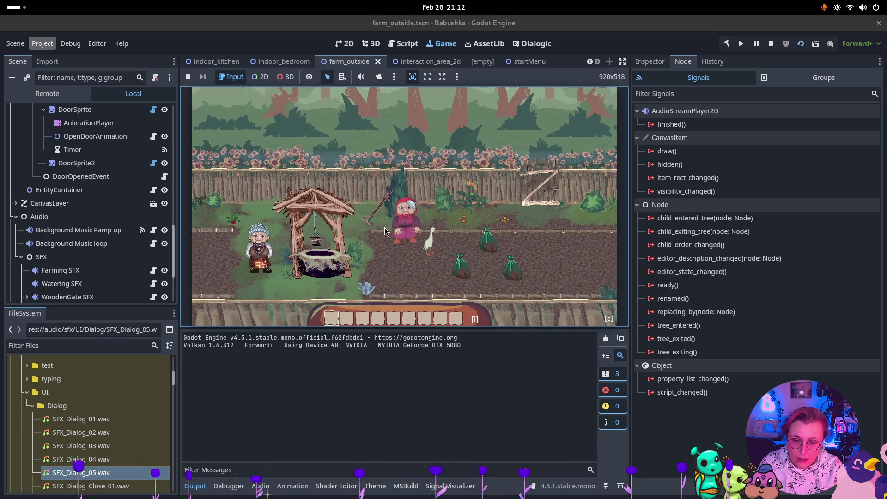
pyautogui.press('s')
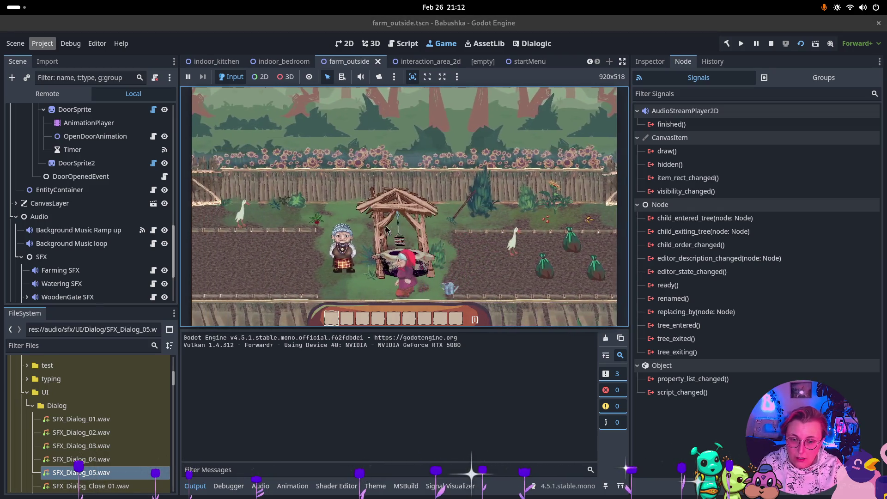
pyautogui.press('e')
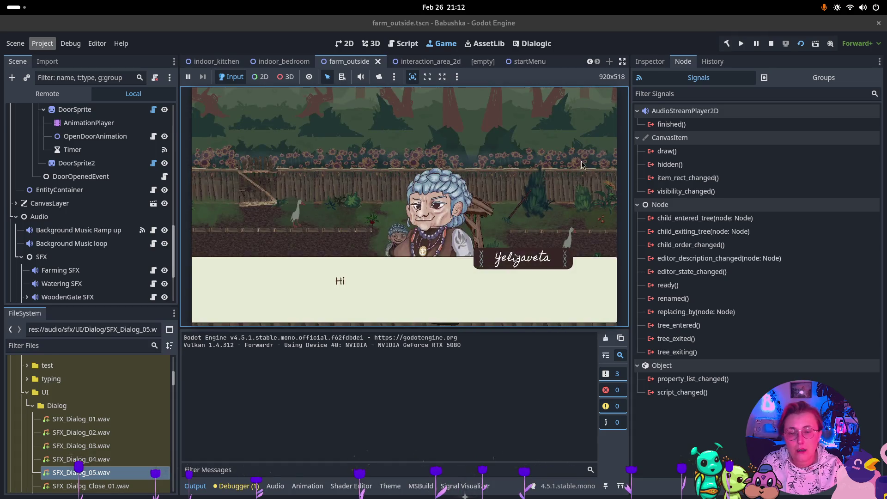
# Play through Yelizaveta's dialogue, answering 'Good' and picking a choice, back to the farm.
pyautogui.click(493, 194)
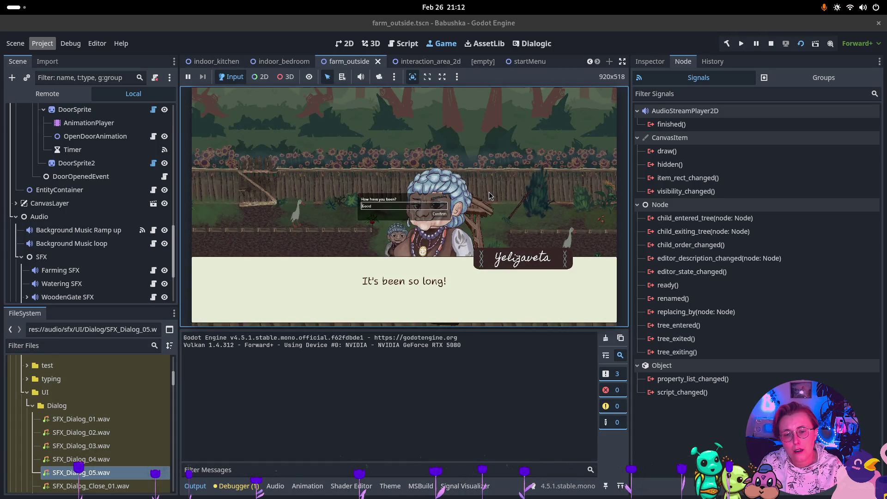
pyautogui.click(443, 215)
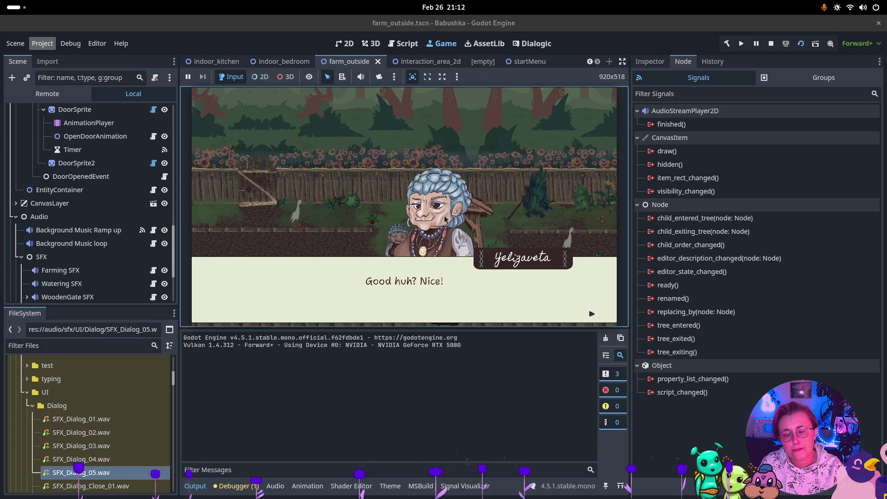
pyautogui.click(445, 219)
pyautogui.click(396, 211)
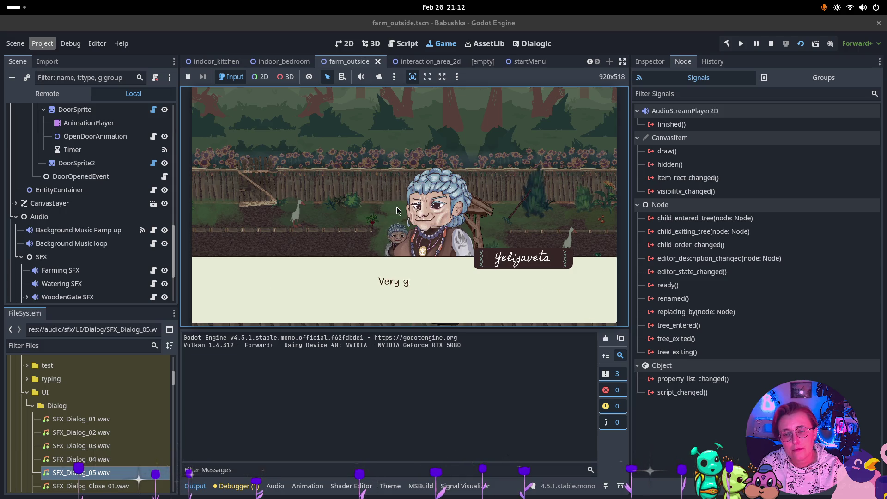
pyautogui.click(398, 210)
pyautogui.click(404, 209)
pyautogui.click(404, 208)
pyautogui.click(404, 208)
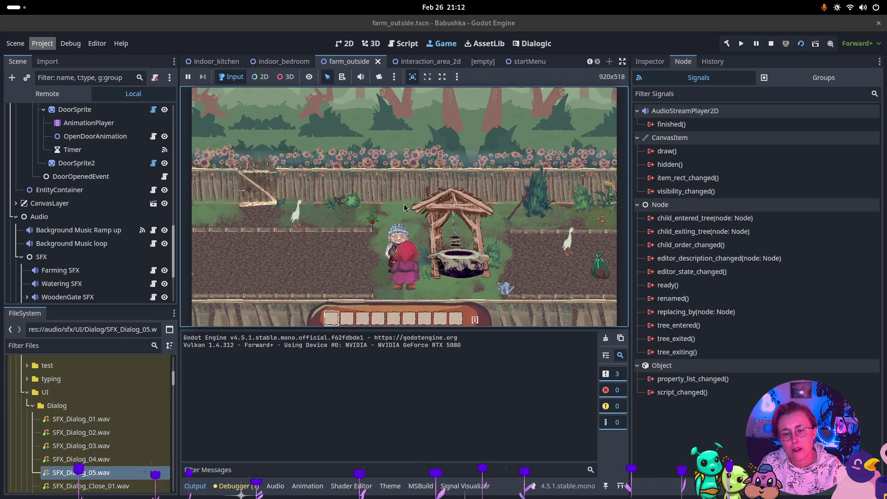
# Walk around the farm collecting the seeds, rake and watering can into the hotbar.
pyautogui.press('a')
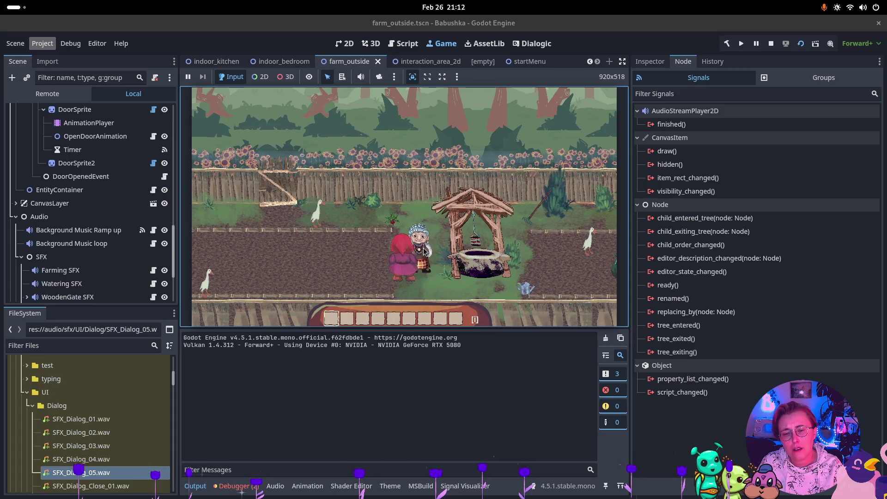
pyautogui.press('a')
pyautogui.press('w')
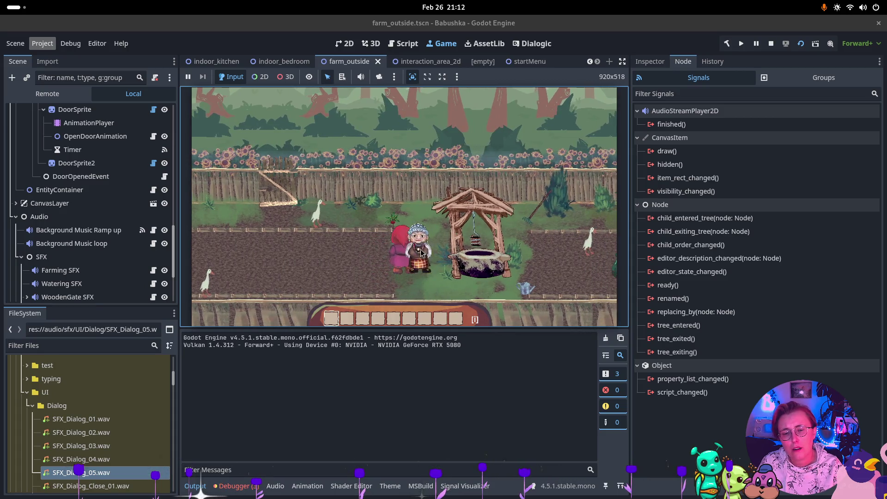
pyautogui.press('a')
pyautogui.press('d')
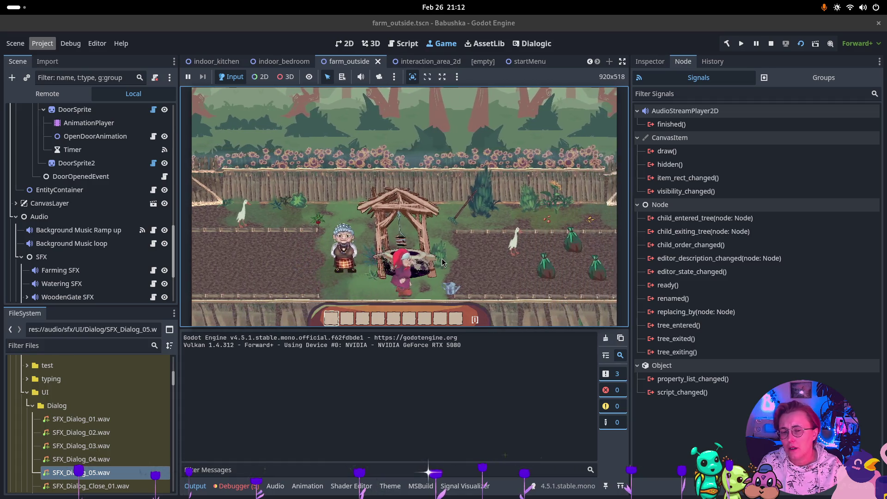
pyautogui.press('d')
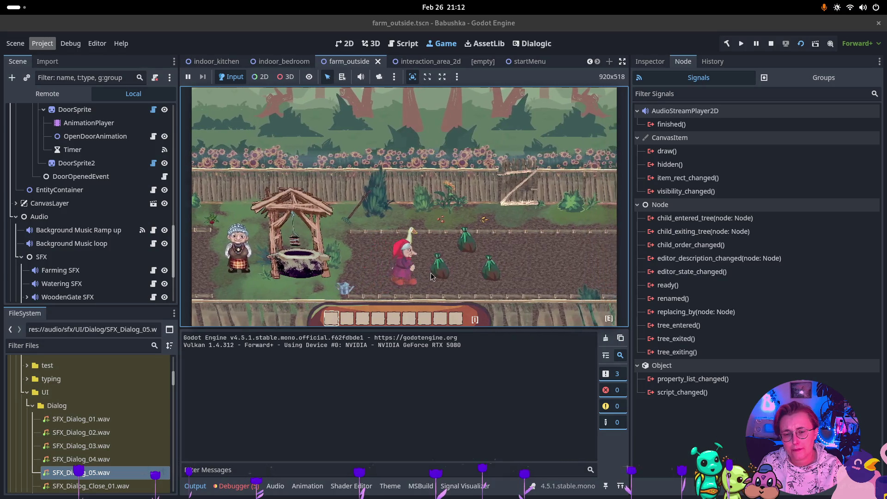
pyautogui.press('w')
pyautogui.press('s')
pyautogui.press('a')
pyautogui.press('w')
pyautogui.press('s')
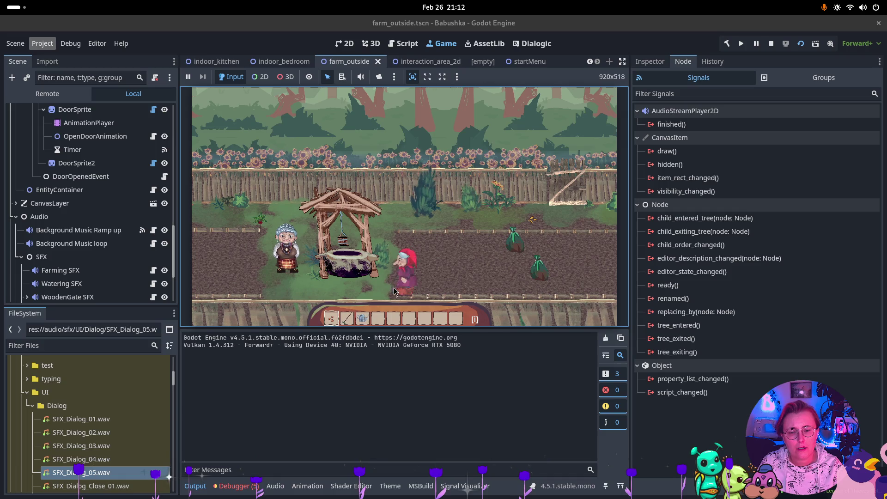
# Pick up the seed bag on the field, walk over to the goose, then refocus the editor.
pyautogui.press('d')
pyautogui.press('w')
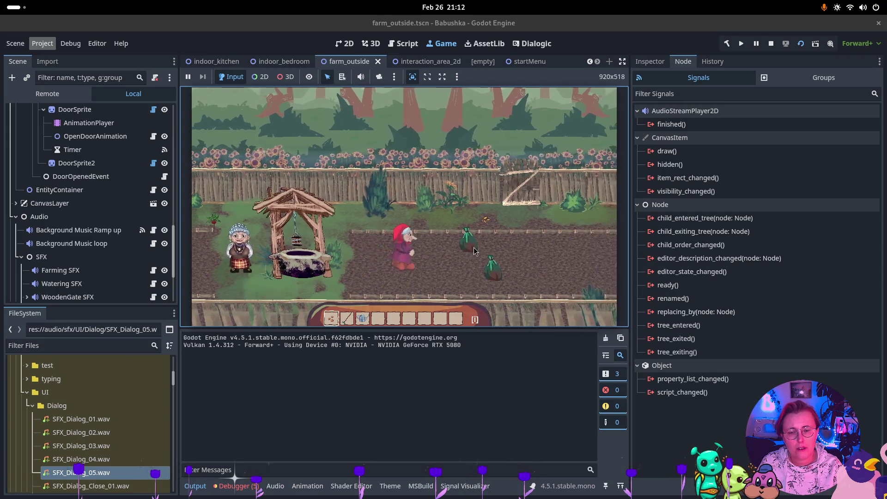
pyautogui.press('d')
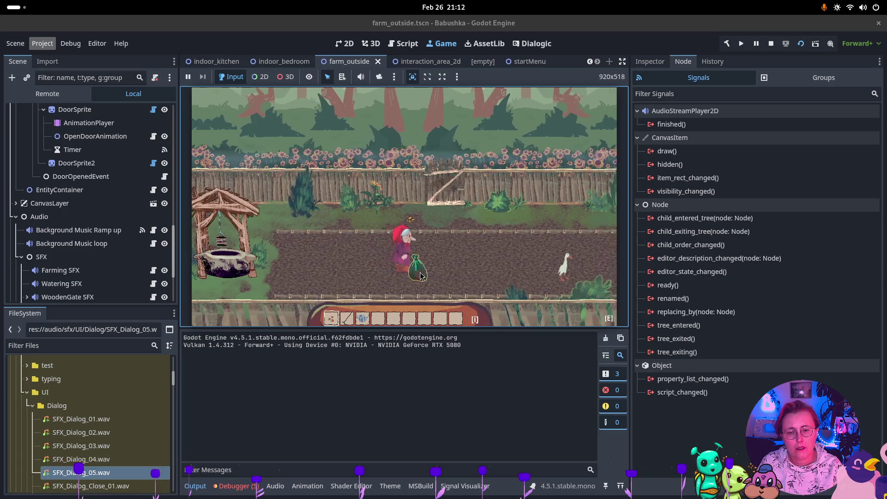
pyautogui.press('e')
pyautogui.press('w')
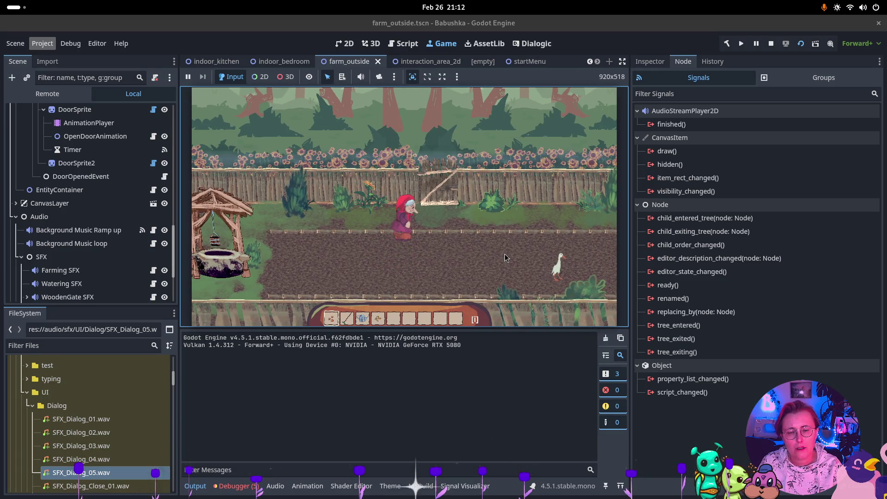
pyautogui.press('s')
pyautogui.press('d')
pyautogui.press('d')
pyautogui.press('w')
pyautogui.press('d')
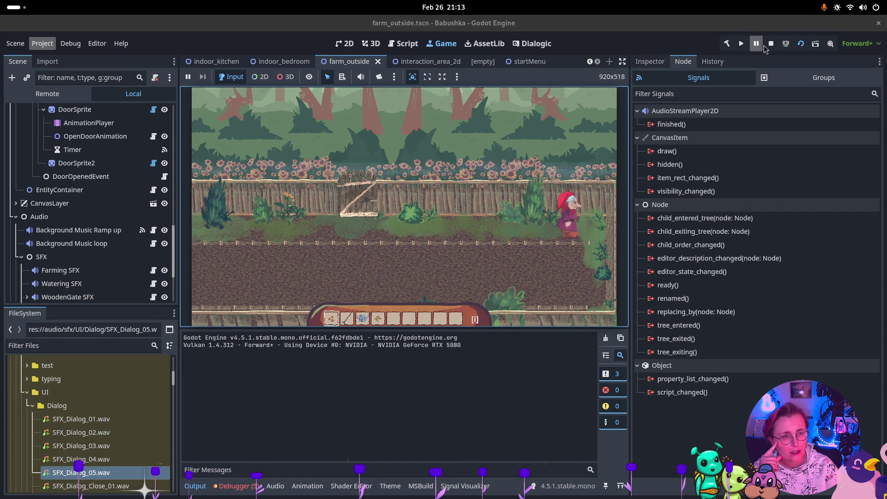
pyautogui.click(736, 114)
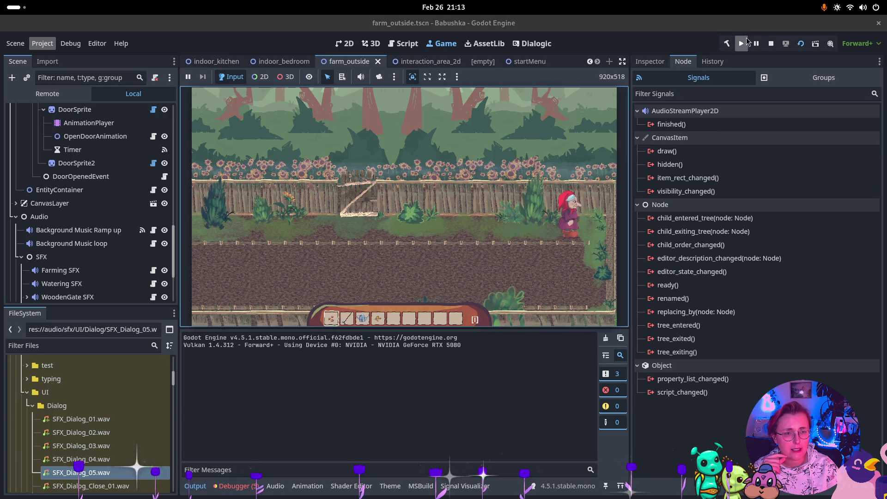
# Stop the running game and browse the farm_outside scene tree.
pyautogui.click(771, 43)
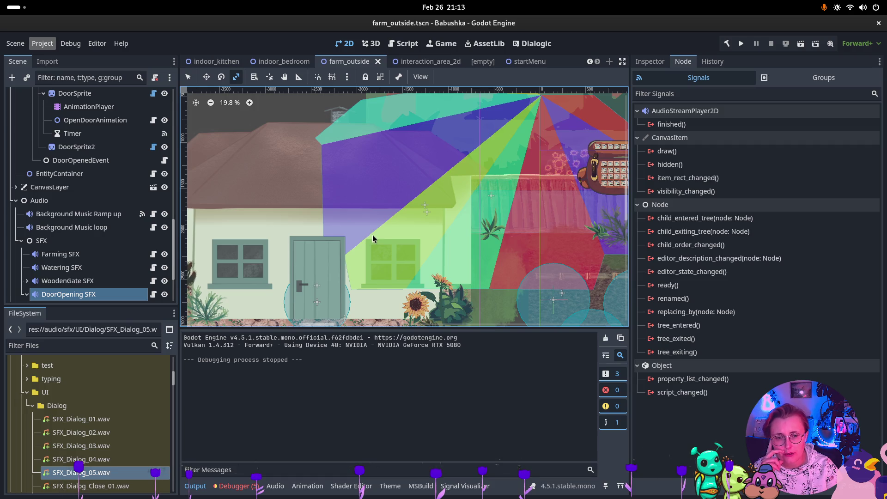
pyautogui.scroll(-2, 373, 239)
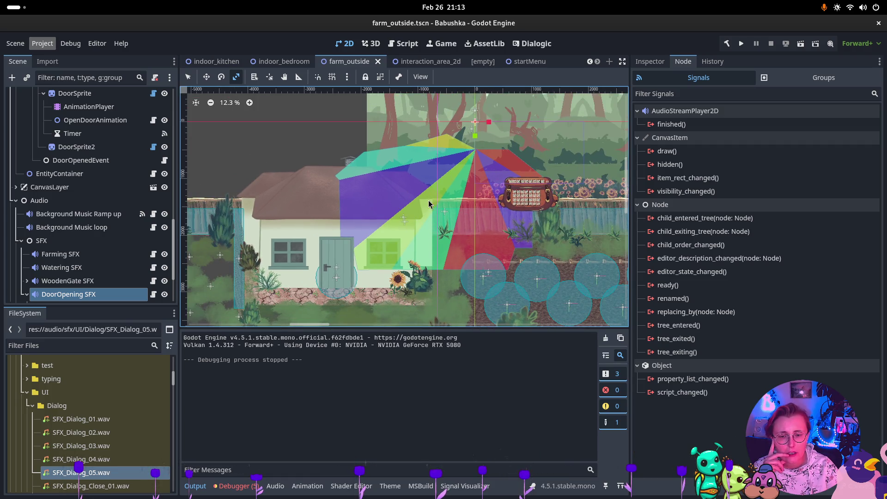
pyautogui.scroll(-3, 88, 259)
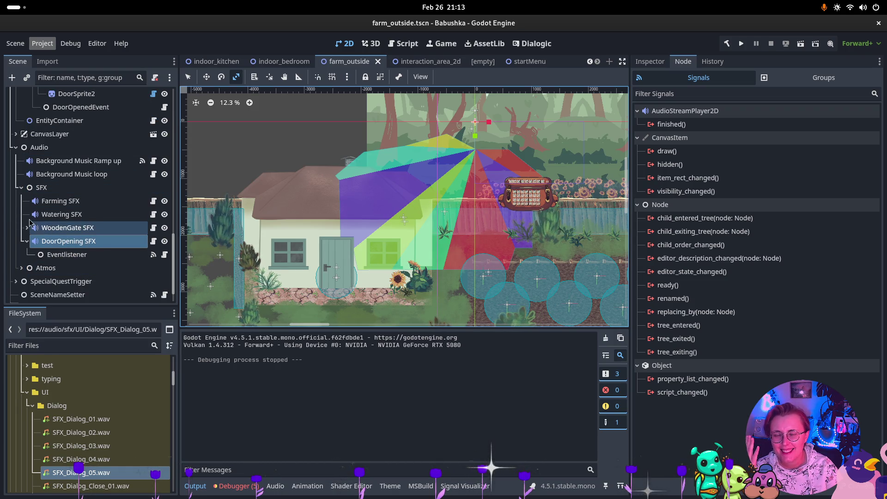
pyautogui.scroll(10, 57, 225)
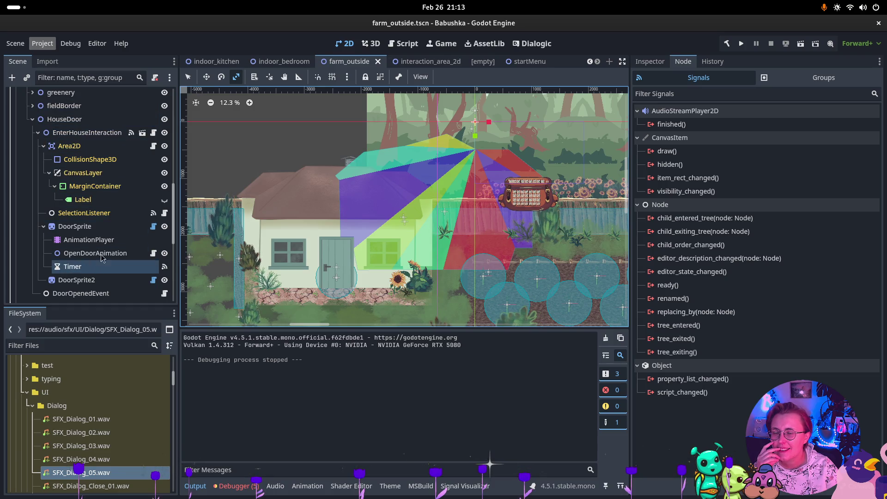
# Select the door interaction's collision shape to inspect it.
pyautogui.click(122, 160)
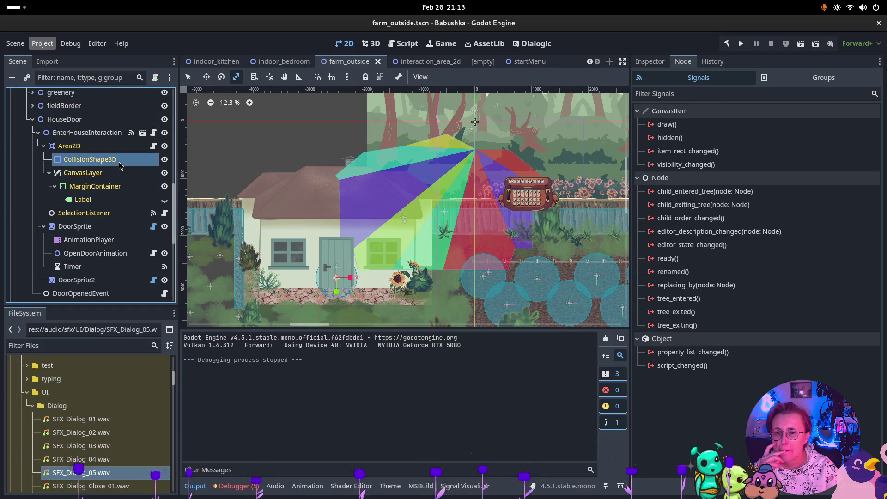
pyautogui.scroll(-2, 114, 261)
pyautogui.scroll(4, 114, 262)
pyautogui.scroll(5, 114, 261)
# Drag House Mockup's StaticBody2D collision to (-390, 85) over the house and save farm_outside.
pyautogui.click(91, 251)
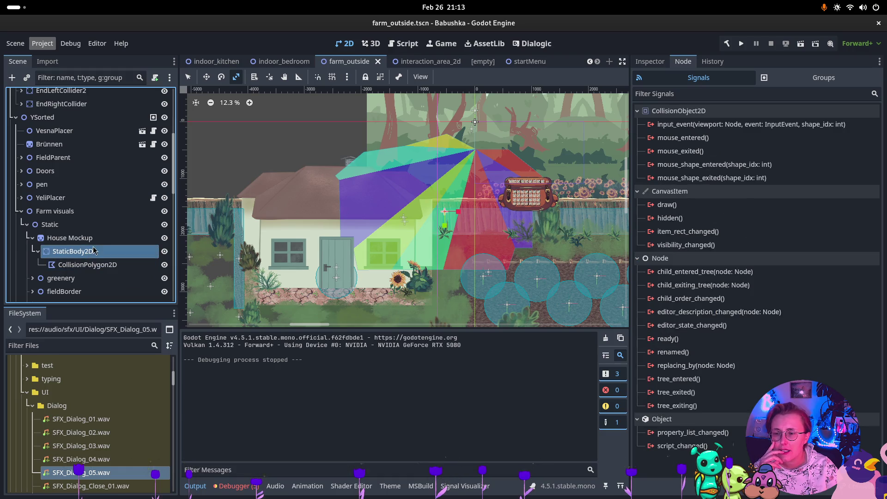
pyautogui.click(92, 245)
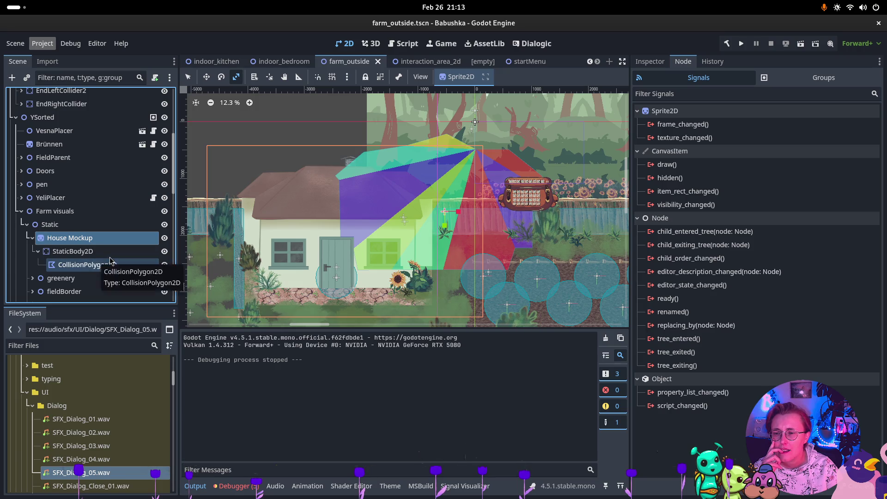
pyautogui.click(87, 251)
pyautogui.click(207, 76)
pyautogui.moveTo(434, 232); pyautogui.dragTo(338, 247)
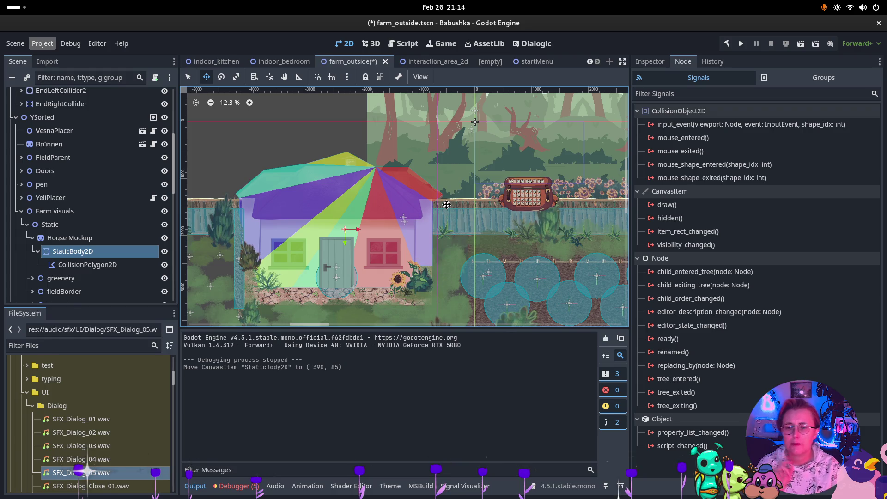
pyautogui.hotkey('ctrl', 's')
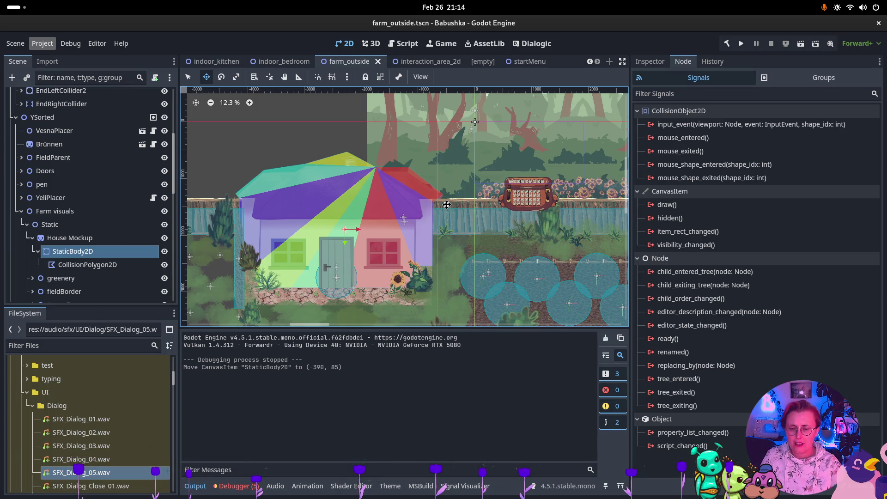
# Show the Debugger Errors list and expand the 0:00:32:876 IndexOutOfRangeException stack trace.
pyautogui.click(236, 486)
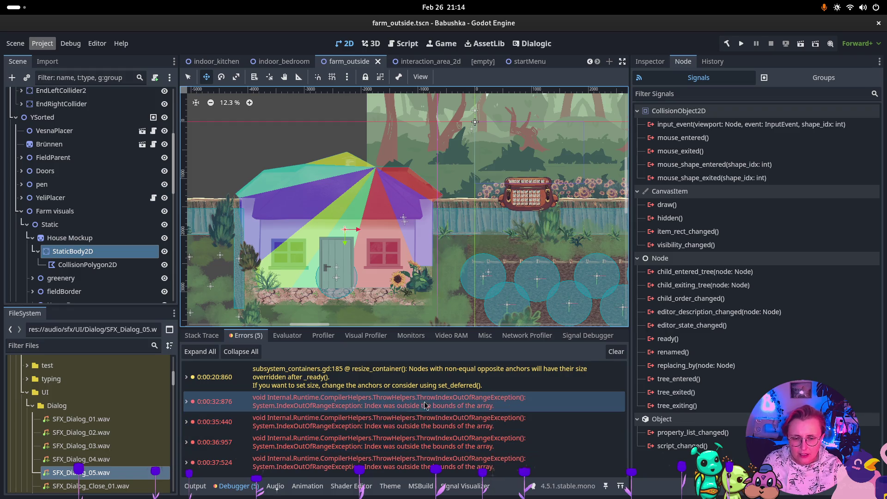
pyautogui.click(478, 407)
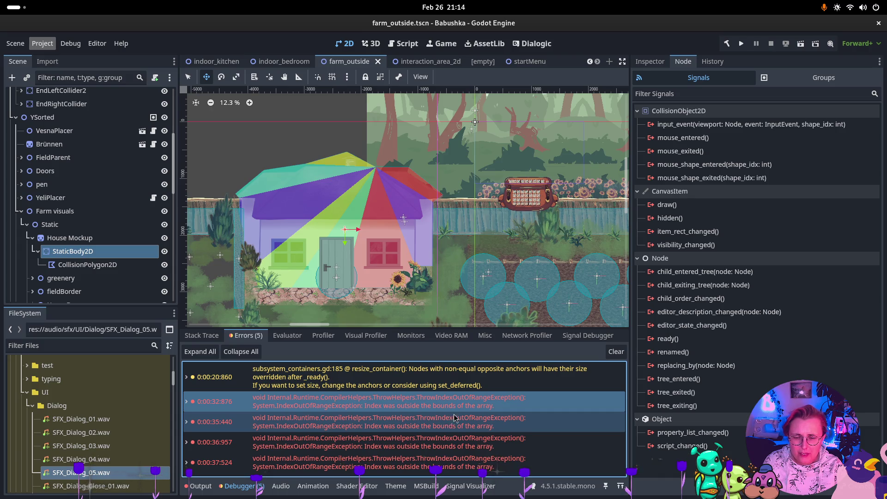
pyautogui.doubleClick(254, 406)
pyautogui.scroll(-2, 462, 416)
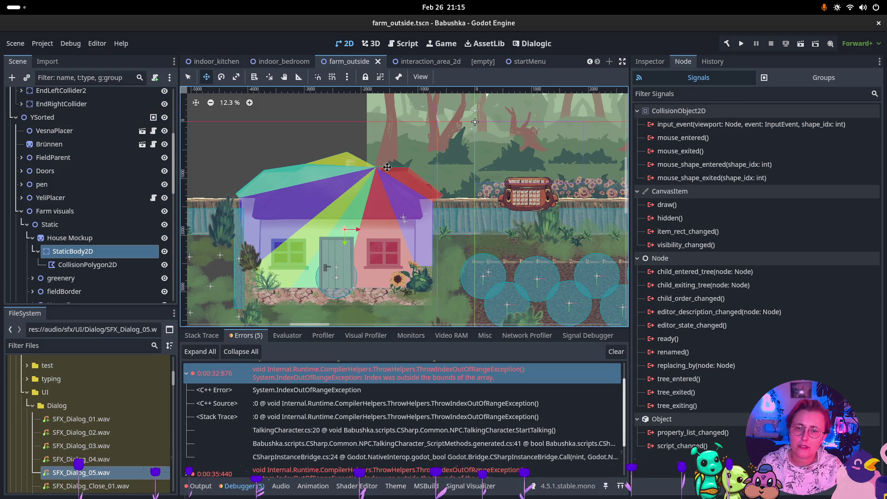
pyautogui.click(493, 65)
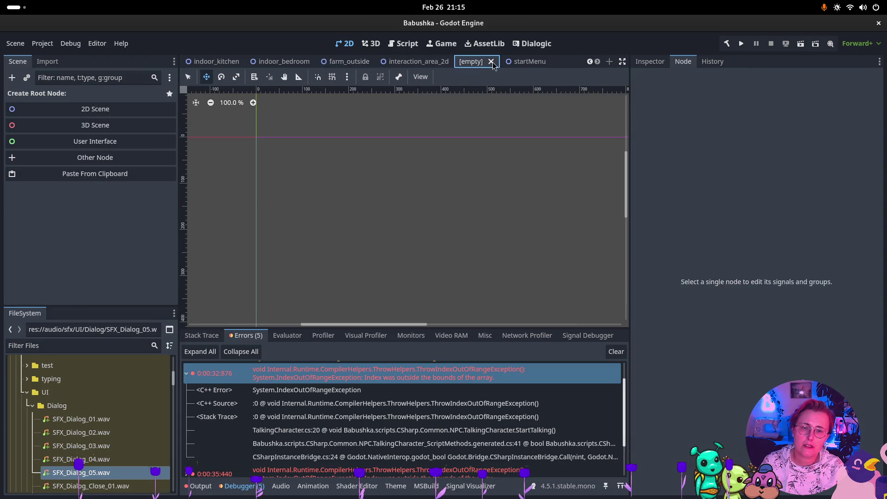
# Close the empty scene tab and zoom out over farm_outside in the 2D viewport.
pyautogui.click(499, 61)
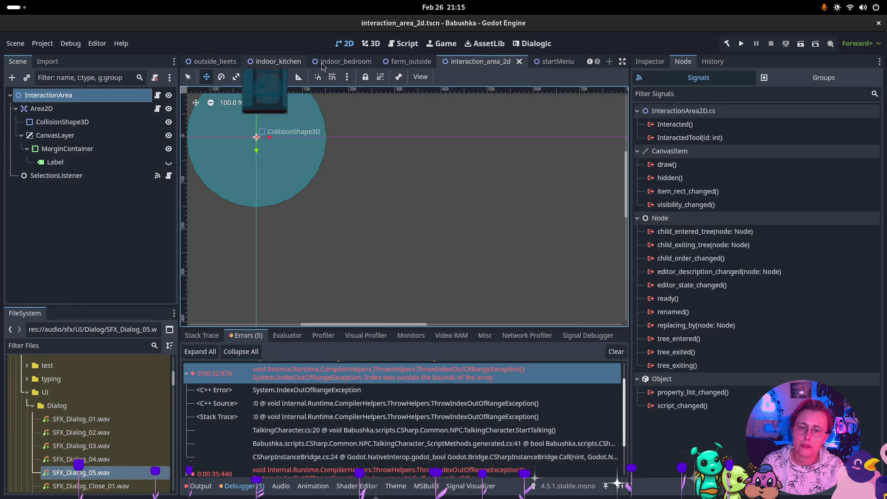
pyautogui.click(411, 61)
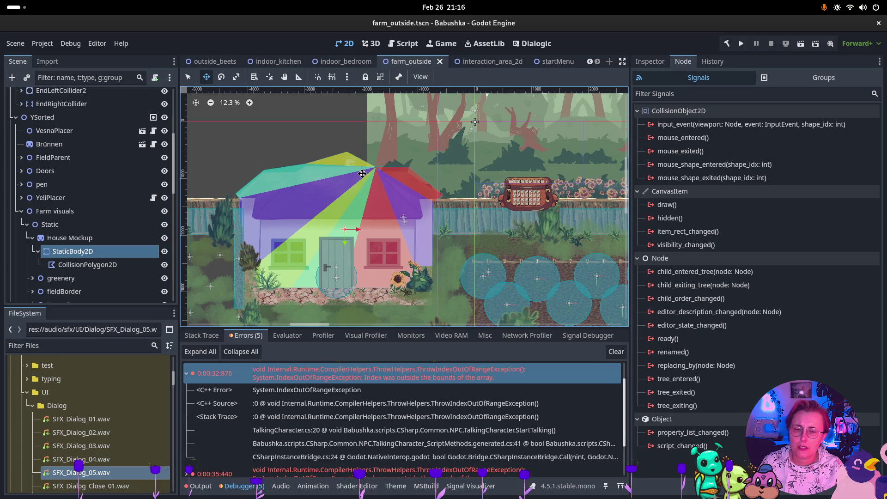
pyautogui.scroll(4, 354, 196)
pyautogui.scroll(-5, 87, 182)
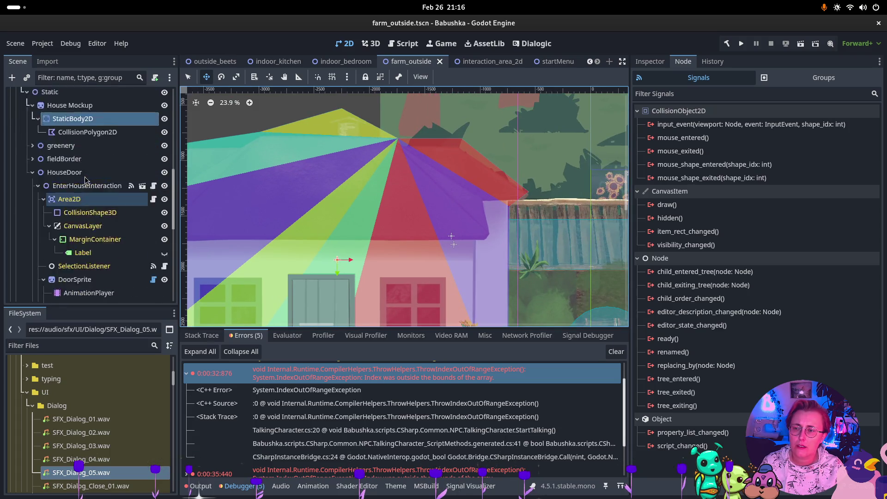
pyautogui.scroll(5, 87, 181)
pyautogui.scroll(-5, 508, 127)
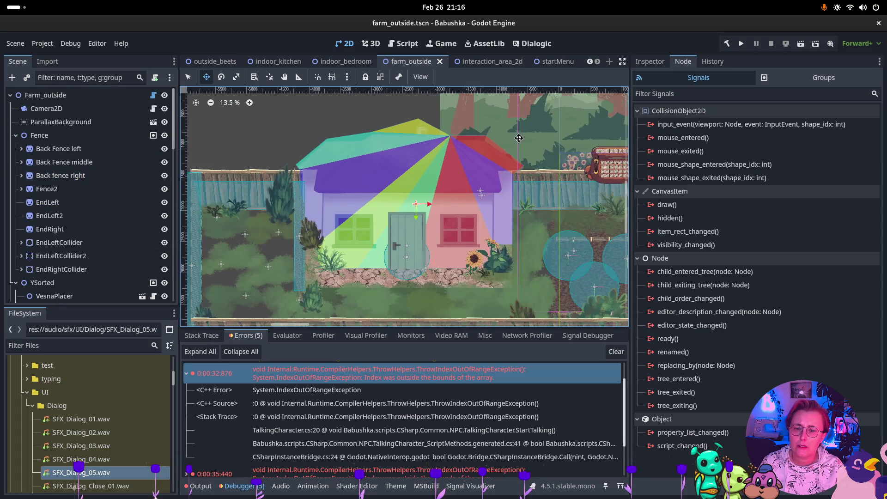
pyautogui.hscroll(5, 515, 178)
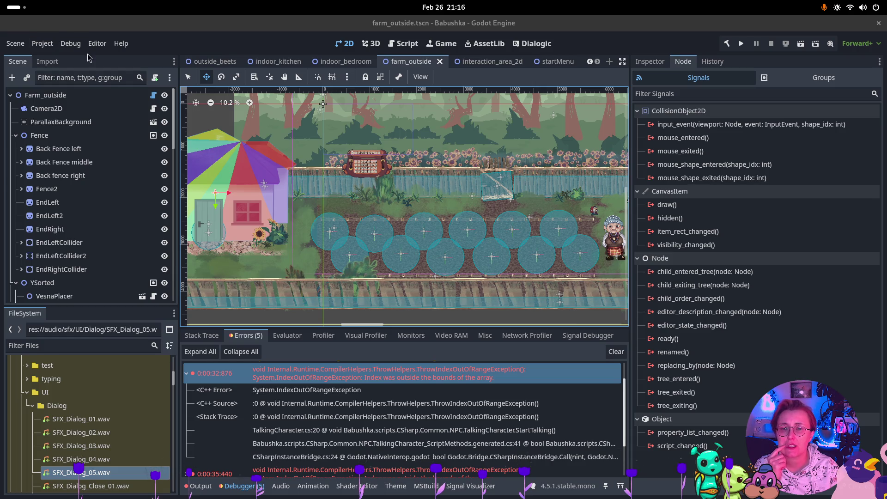
pyautogui.click(42, 44)
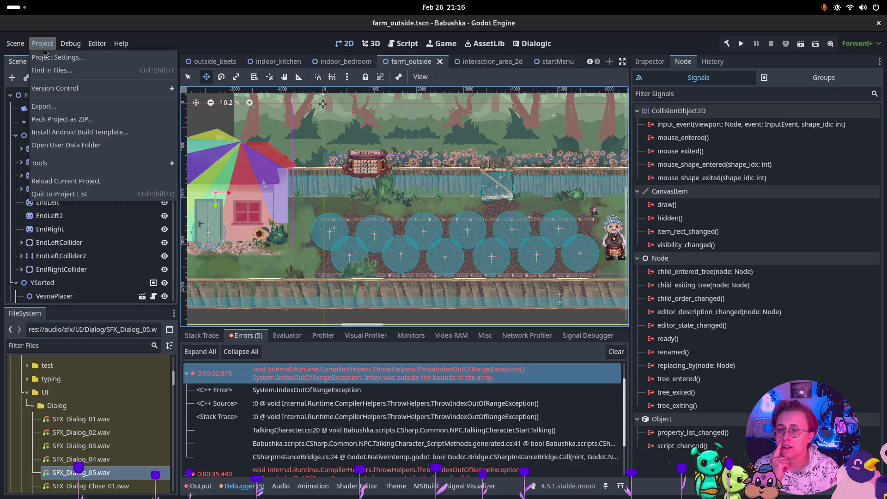
# Open the Export dialog with the Linux (Runnable) preset selected.
pyautogui.moveTo(84, 165)
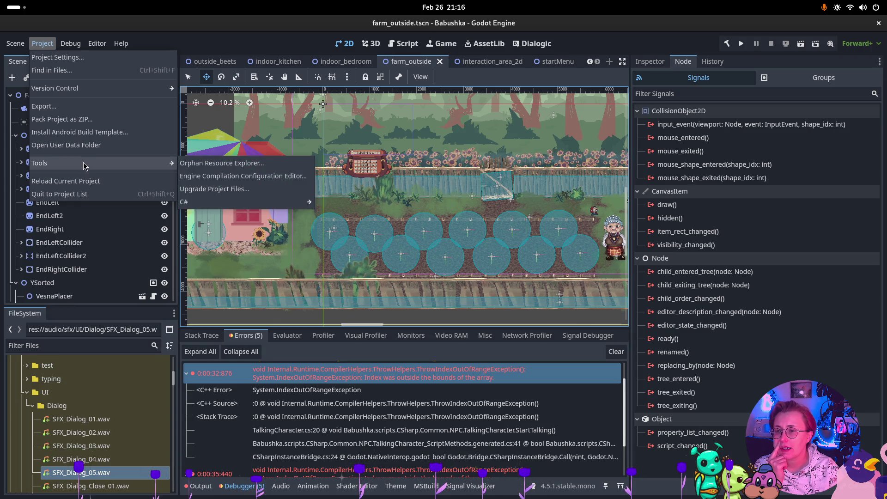
pyautogui.click(44, 106)
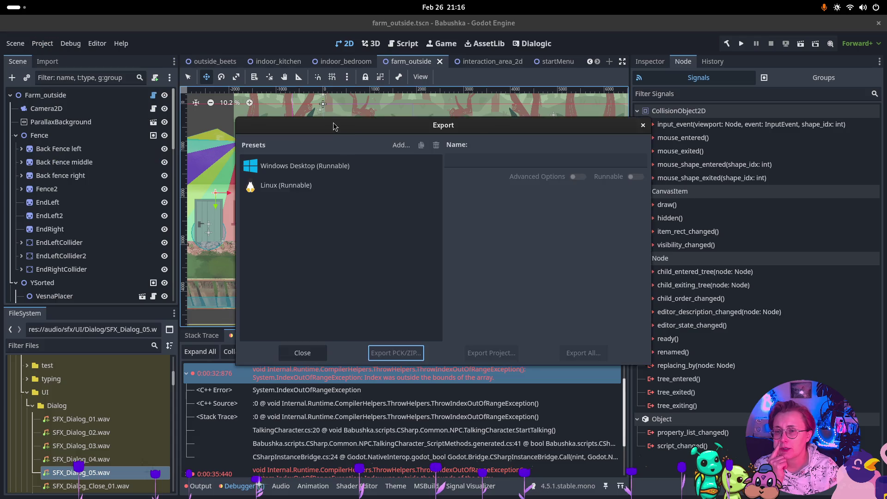
pyautogui.click(350, 186)
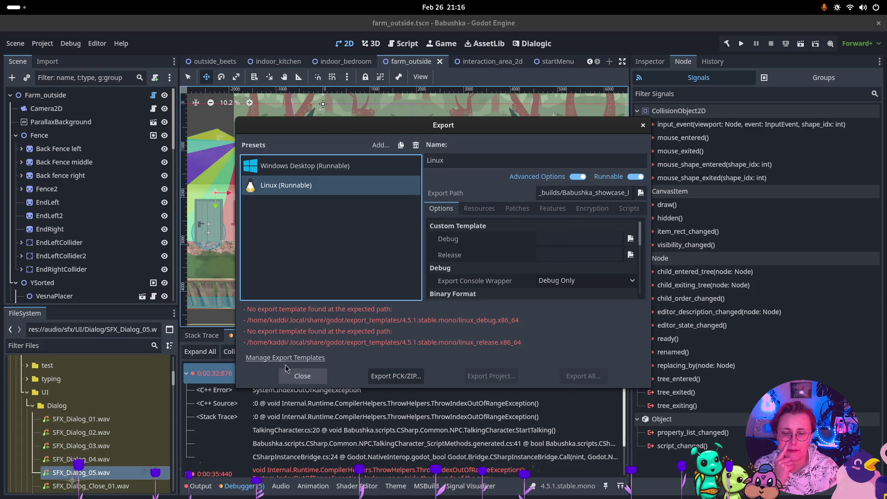
# Download and install the 4.5.1 export templates online from the best available mirror.
pyautogui.click(252, 357)
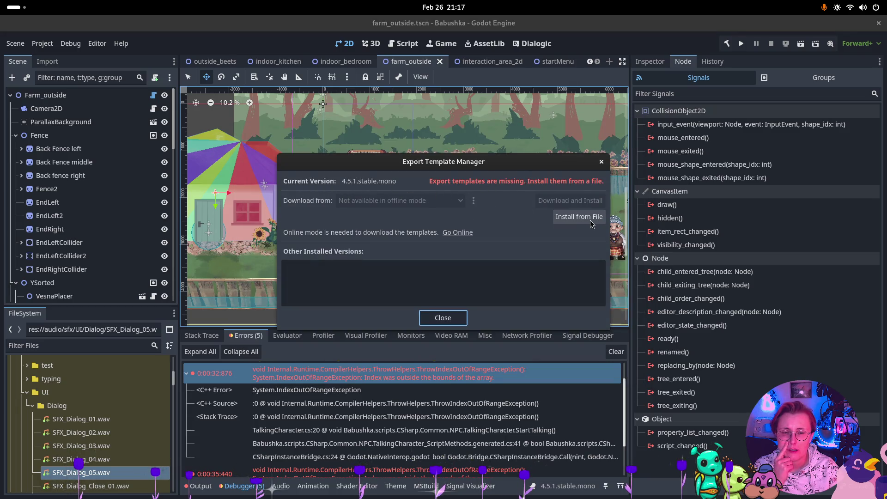
pyautogui.click(450, 235)
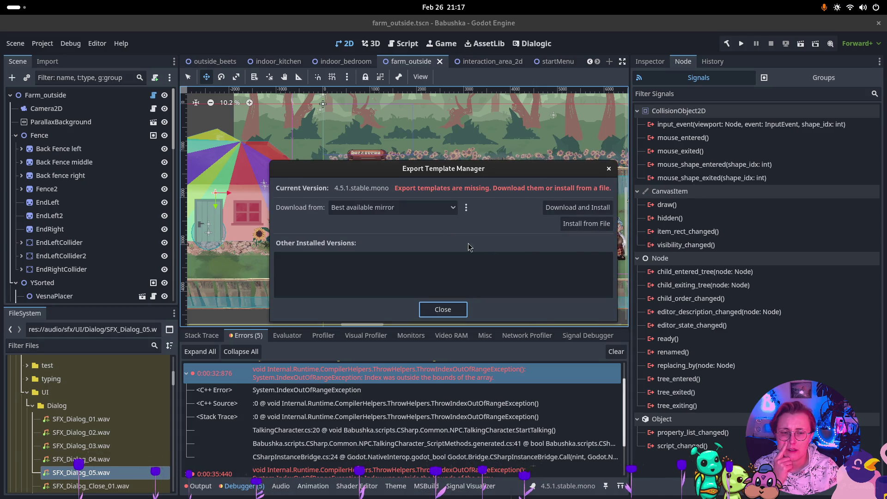
pyautogui.click(428, 207)
pyautogui.click(370, 222)
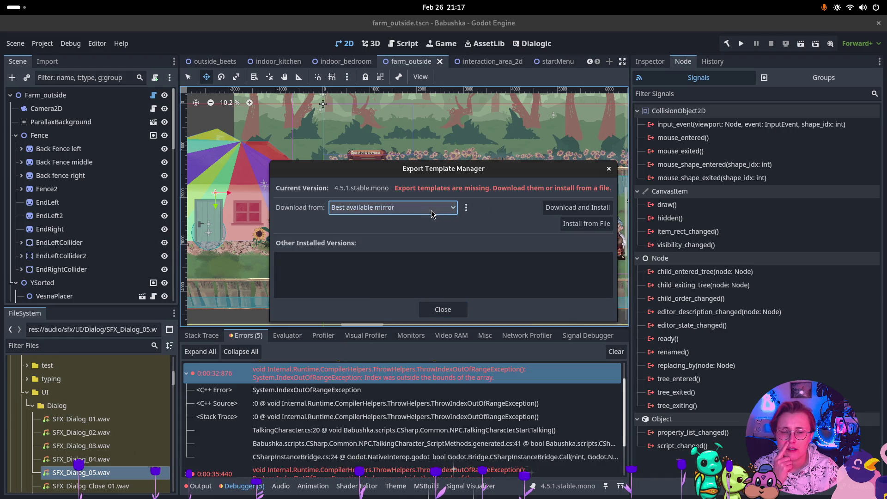
pyautogui.click(572, 208)
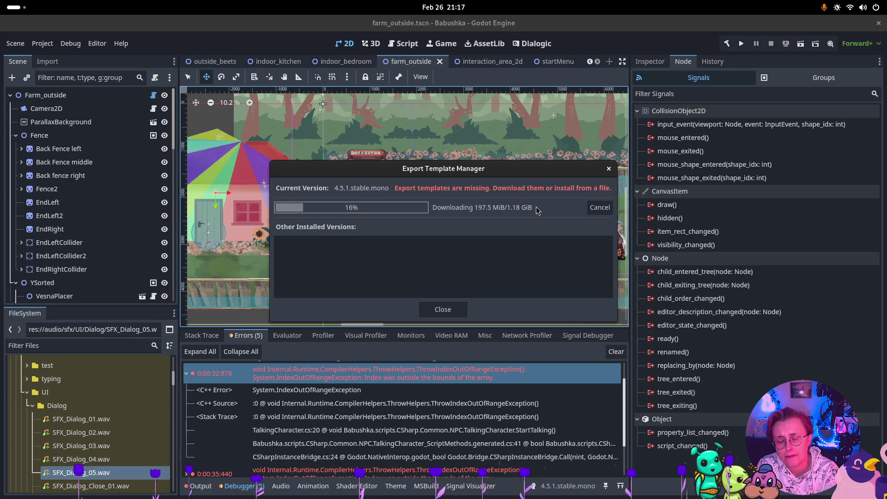
pyautogui.press('super')
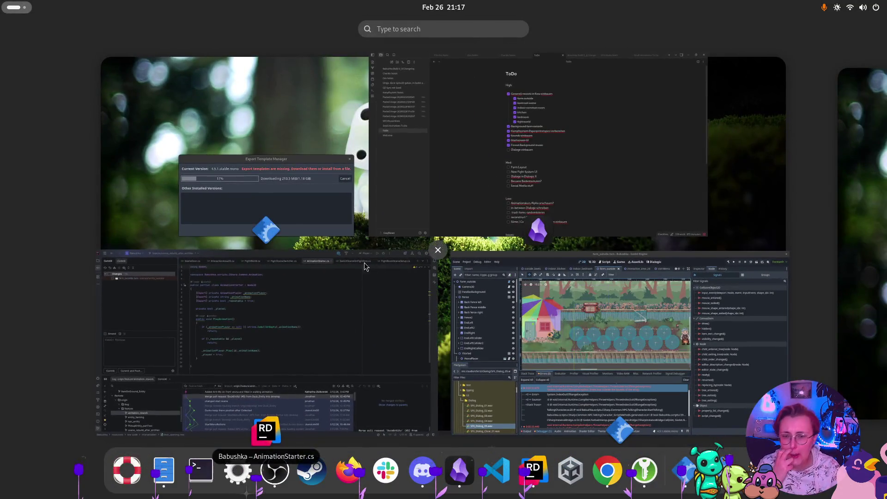
pyautogui.click(440, 162)
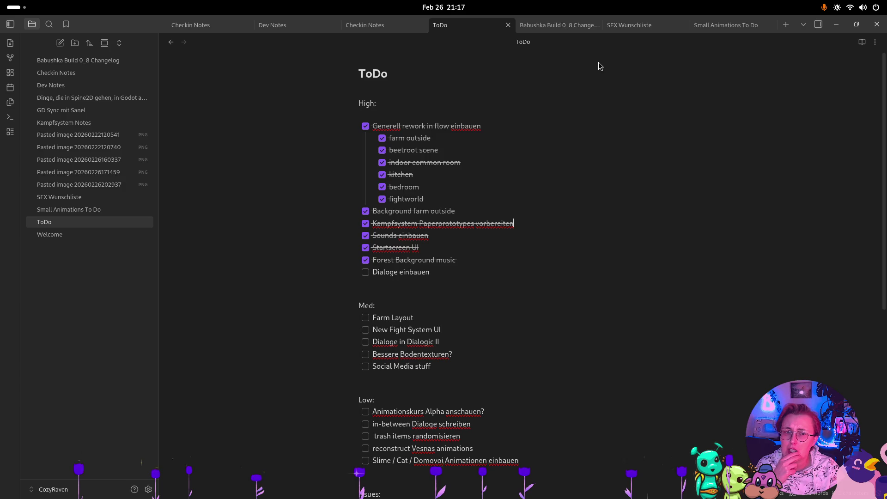
pyautogui.press('super')
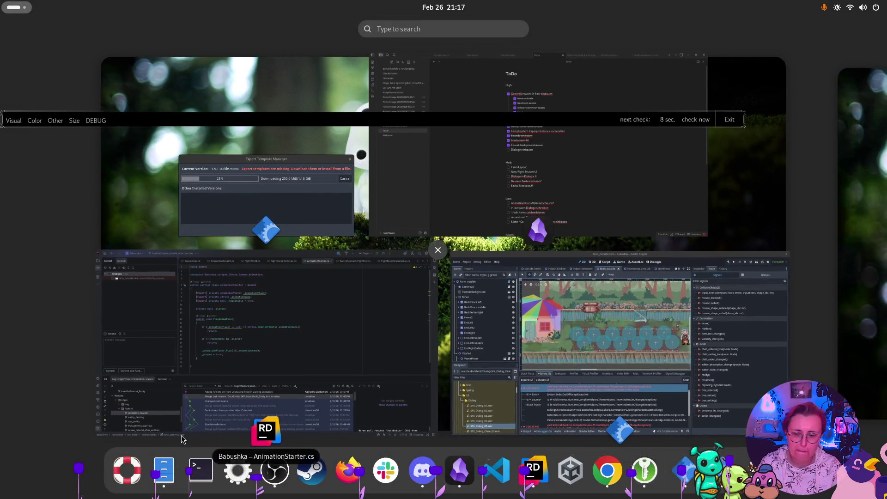
pyautogui.press('super')
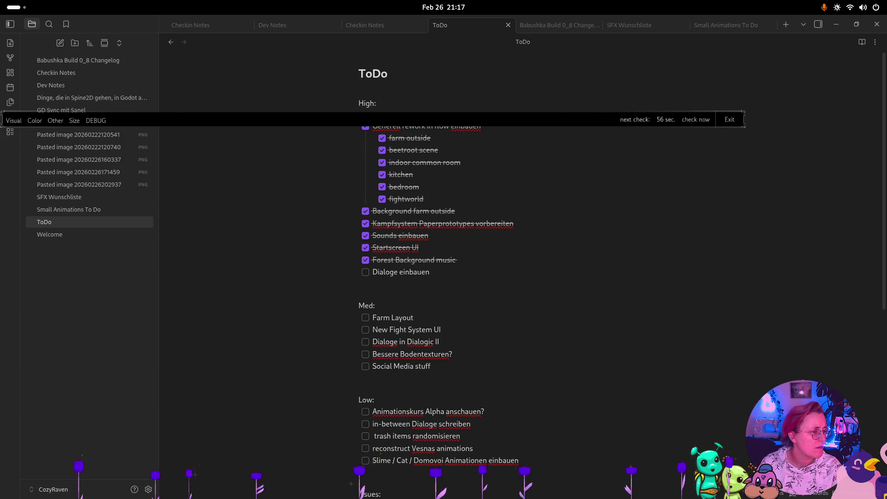
pyautogui.press('super')
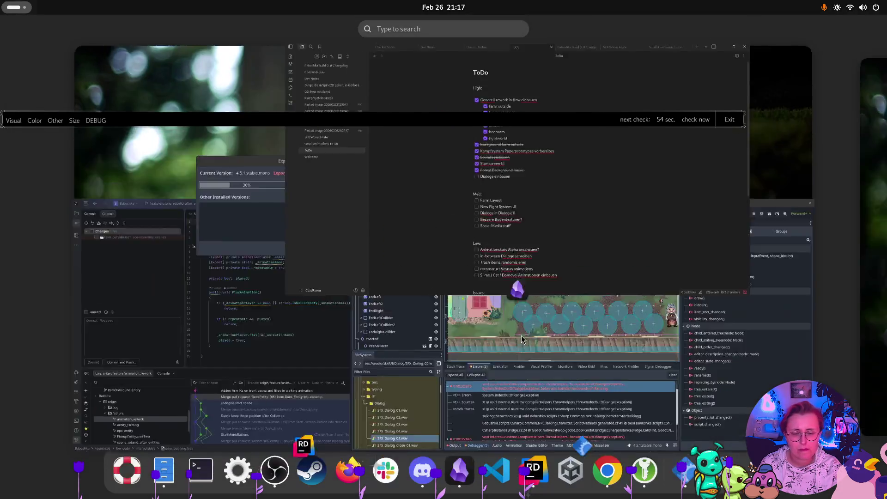
pyautogui.click(609, 313)
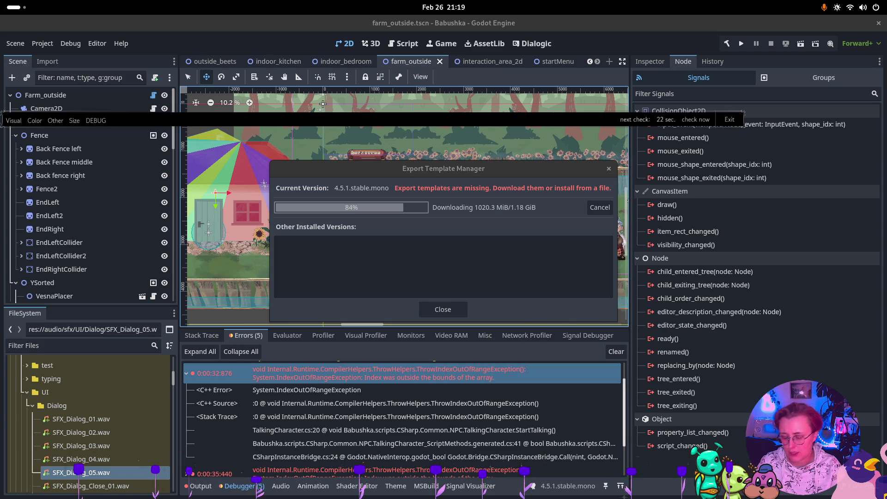
# Let the template download reach 84% of 1.18 GiB, then bring up the window overview.
pyautogui.press('super')
# Add 'Day - Night Transition' and 'Game loading screen' tasks to the ToDo note.
pyautogui.click(590, 146)
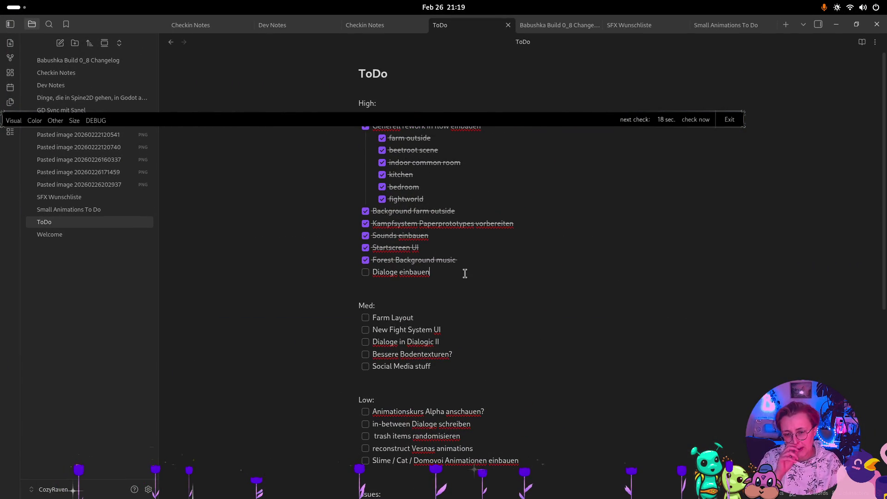
pyautogui.click(465, 274)
pyautogui.press('Return')
pyautogui.write('y')
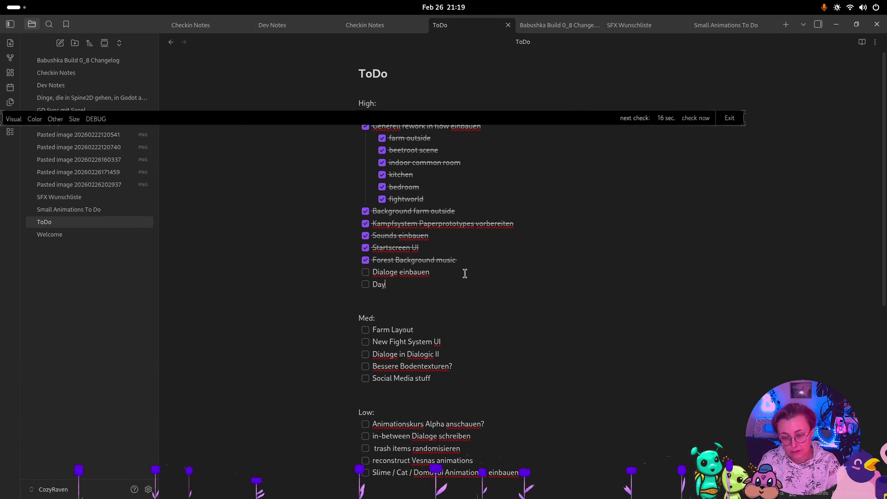
pyautogui.write(' - Night ')
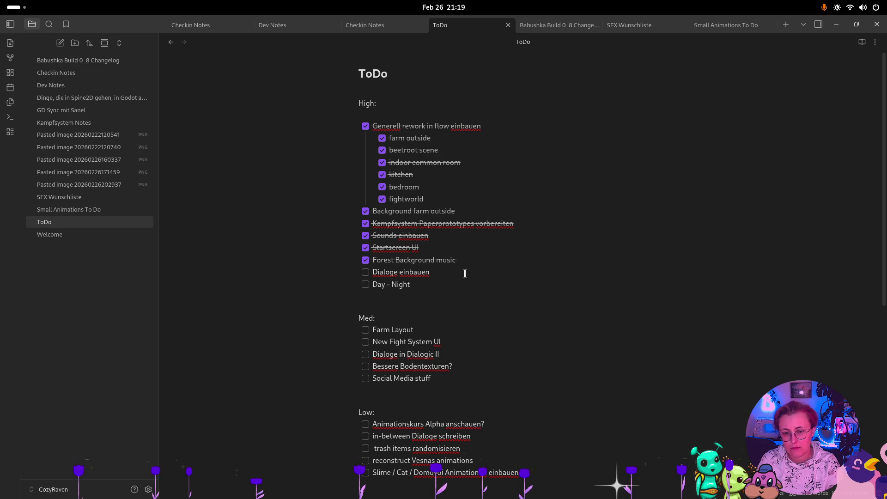
pyautogui.write('Transition')
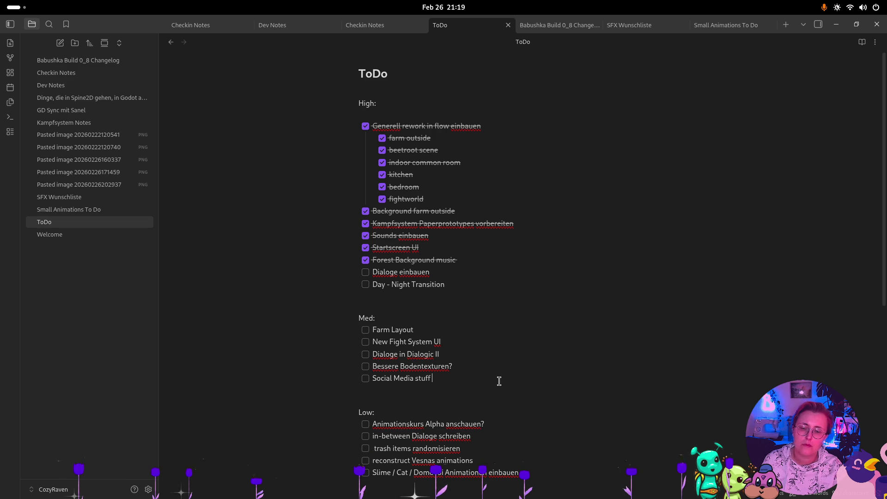
pyautogui.press('Return')
pyautogui.write('Game loading sc')
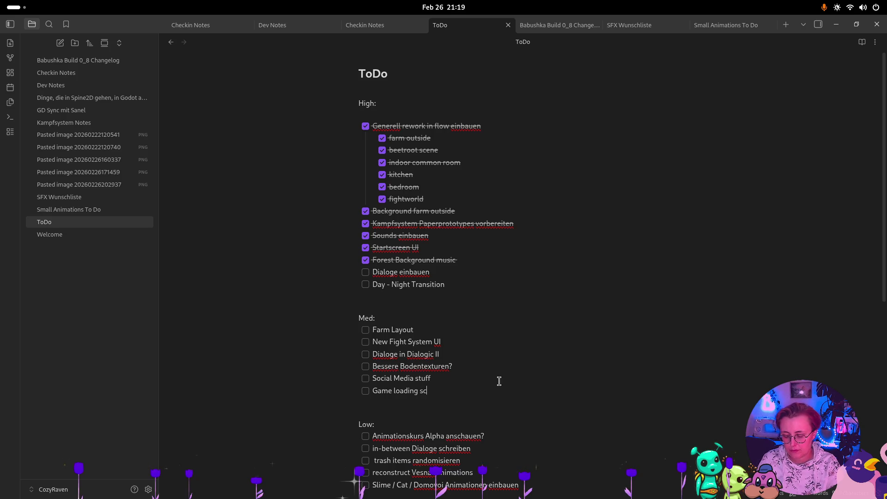
pyautogui.write('reen')
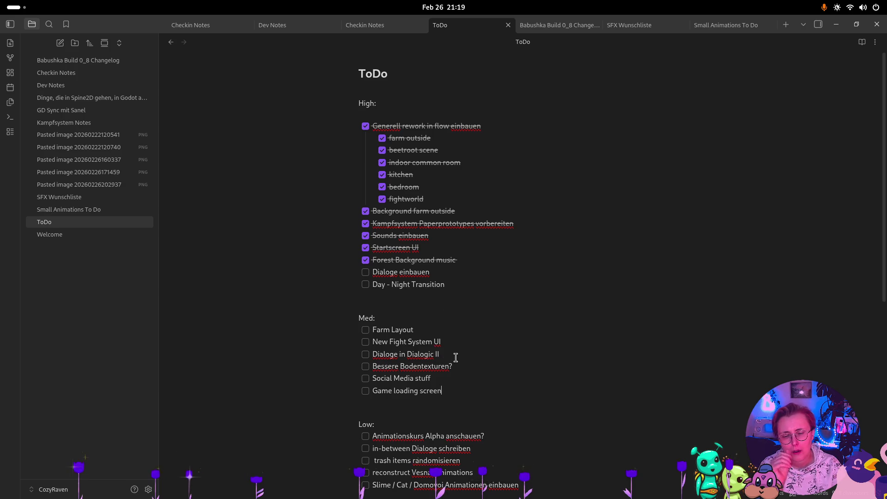
# Delete the 'Dialoge in Dialogic II' and 'New Fight System UI' lines under Med.
pyautogui.tripleClick(333, 354)
pyautogui.press('BackSpace')
pyautogui.press('BackSpace')
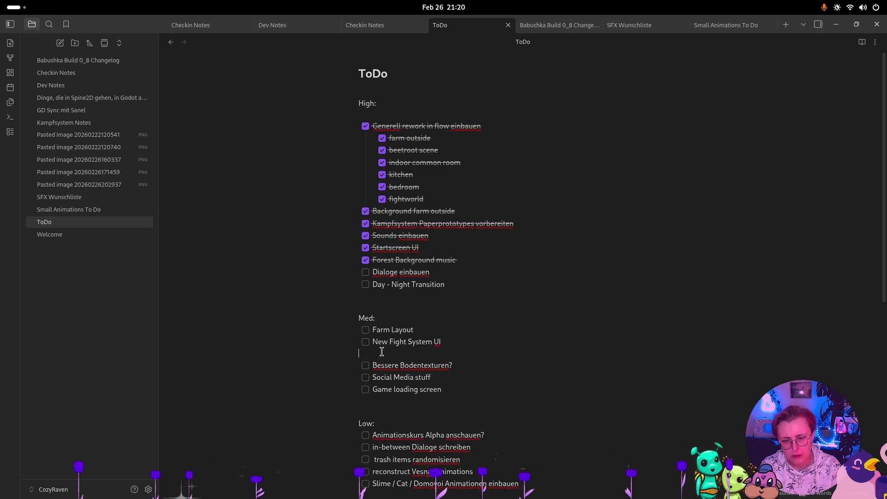
pyautogui.moveTo(455, 341); pyautogui.dragTo(331, 345)
pyautogui.press('BackSpace')
pyautogui.press('BackSpace')
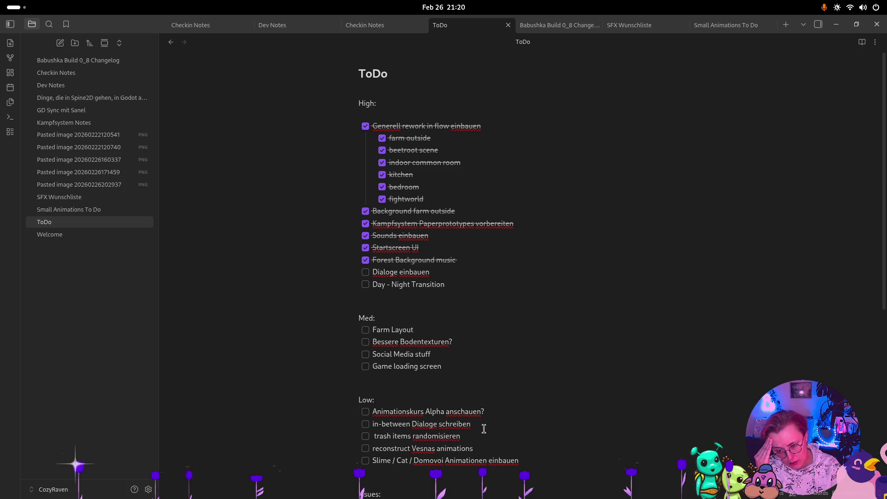
pyautogui.click(448, 294)
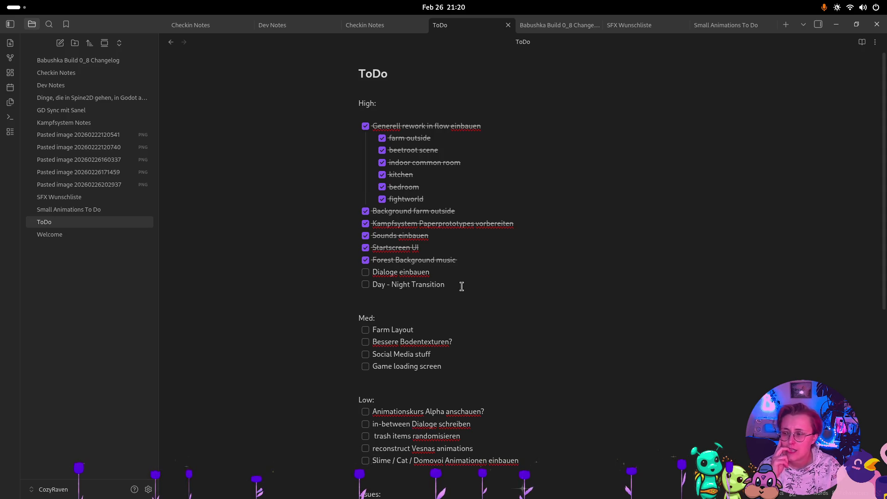
pyautogui.press('super')
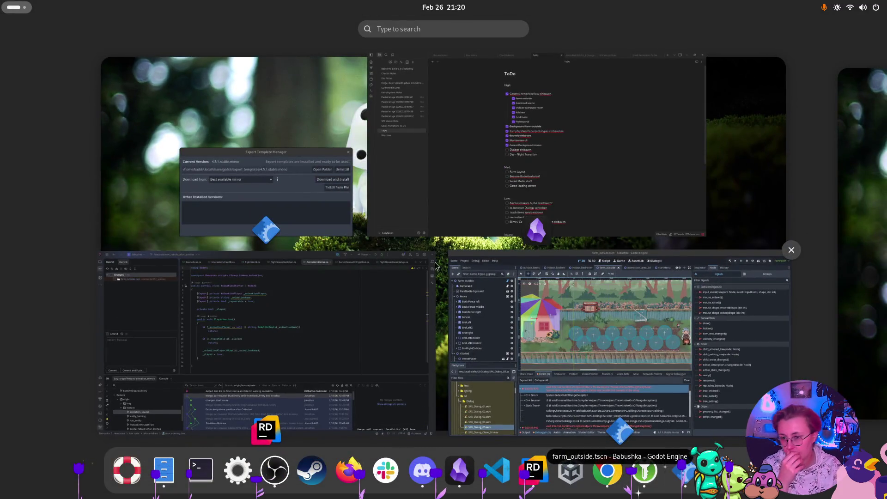
# Close the finished Template Manager and reopen Project > Export with the Linux (Runnable) preset.
pyautogui.click(283, 192)
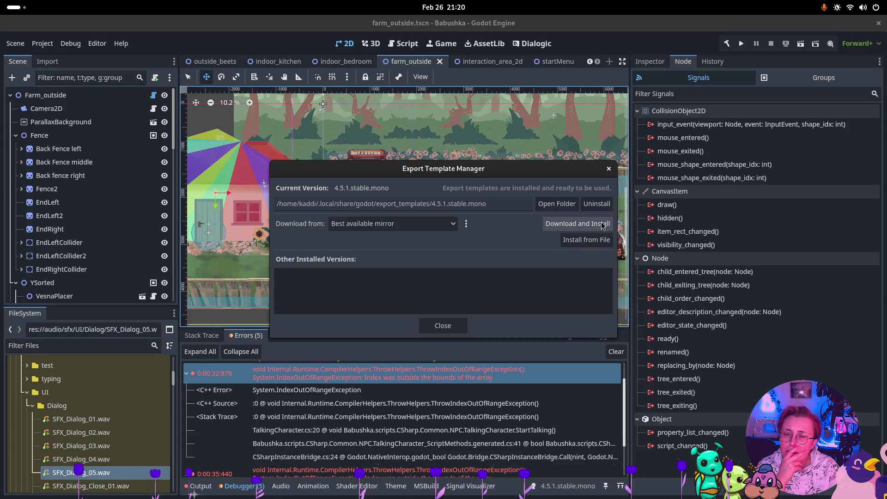
pyautogui.click(451, 325)
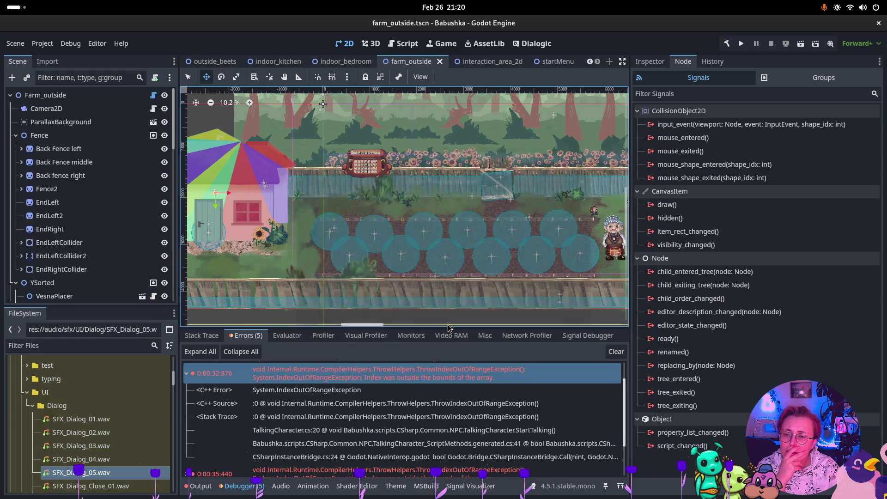
pyautogui.press('super')
pyautogui.click(372, 369)
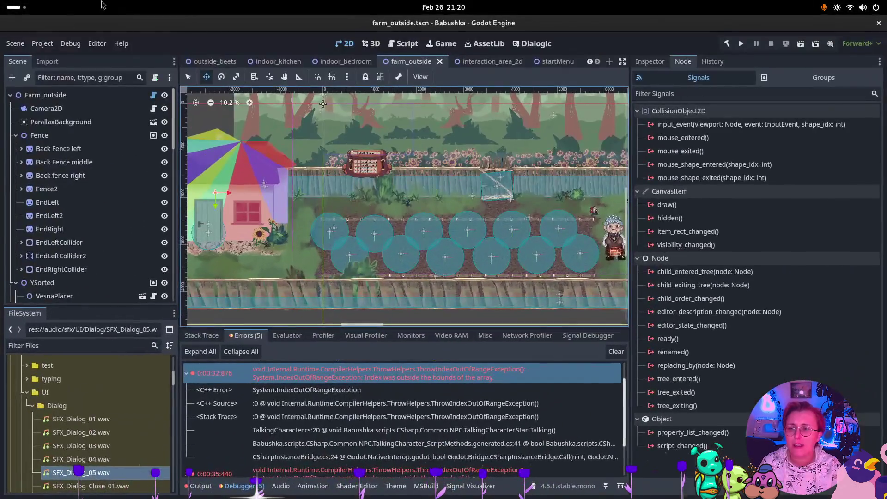
pyautogui.click(35, 45)
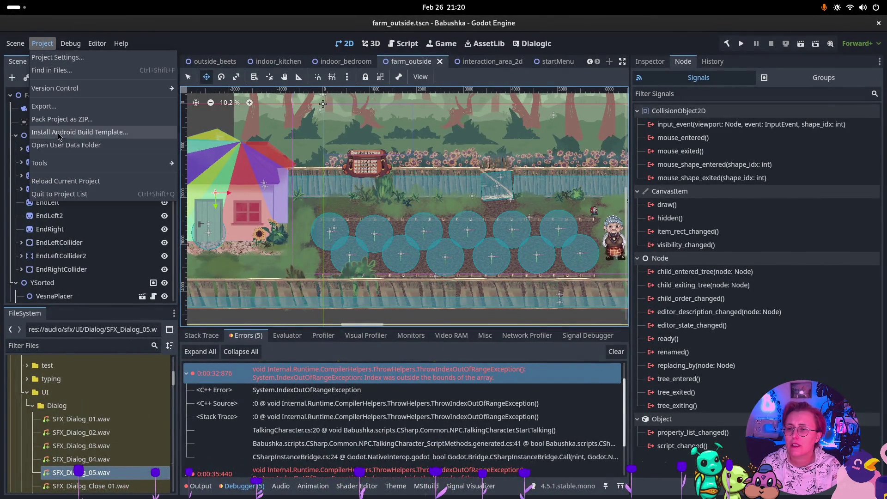
pyautogui.click(71, 107)
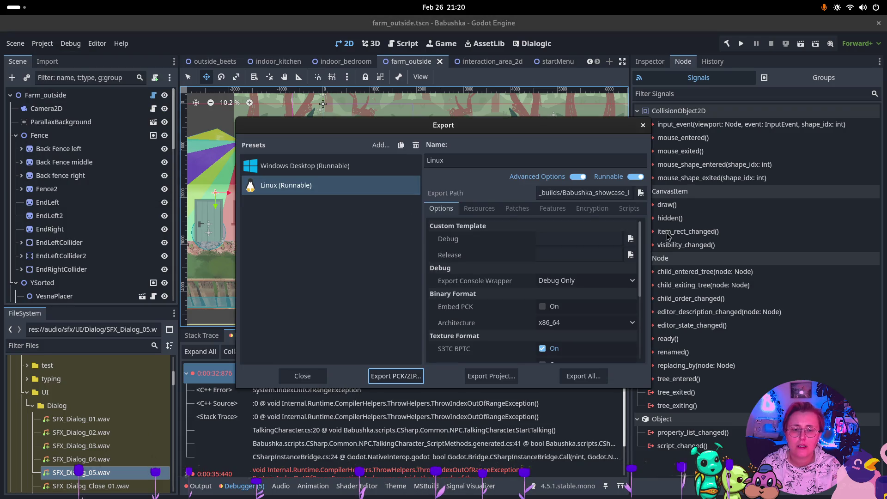
pyautogui.click(505, 379)
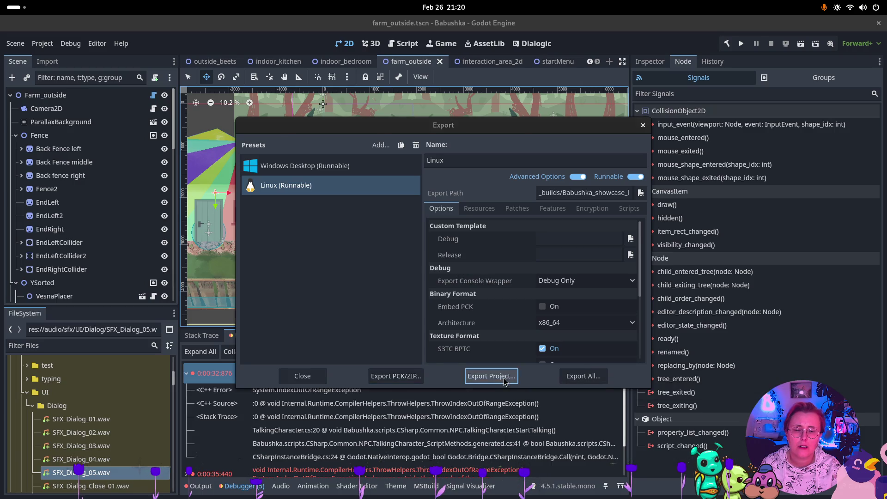
# Create a builds/0_8_a folder in the project and export the Linux debug build there.
pyautogui.rightClick(451, 226)
pyautogui.click(527, 227)
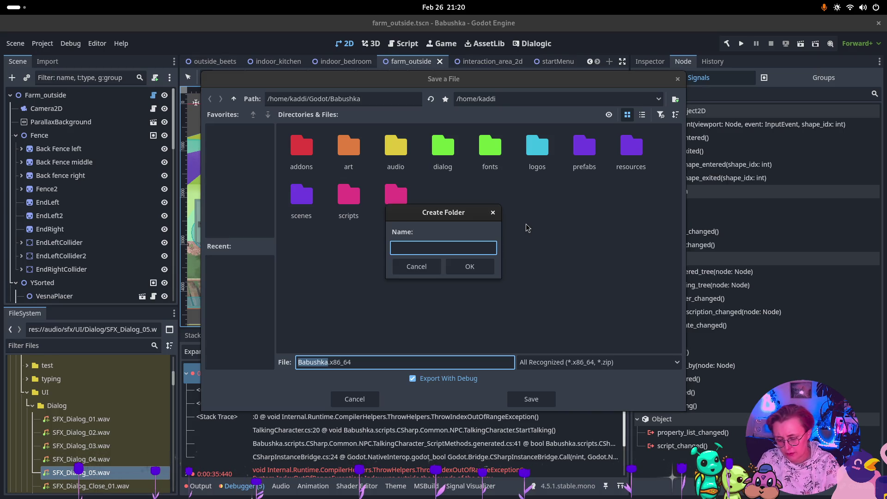
pyautogui.write('builds')
pyautogui.press('Return')
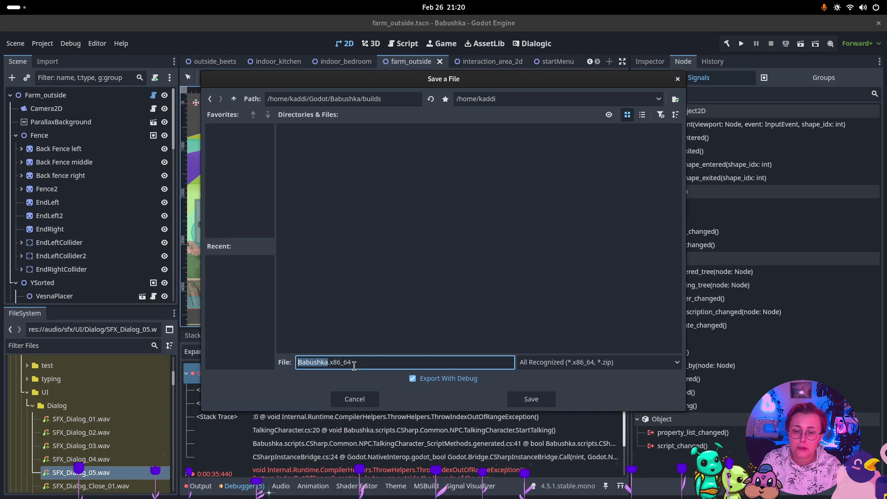
pyautogui.rightClick(388, 204)
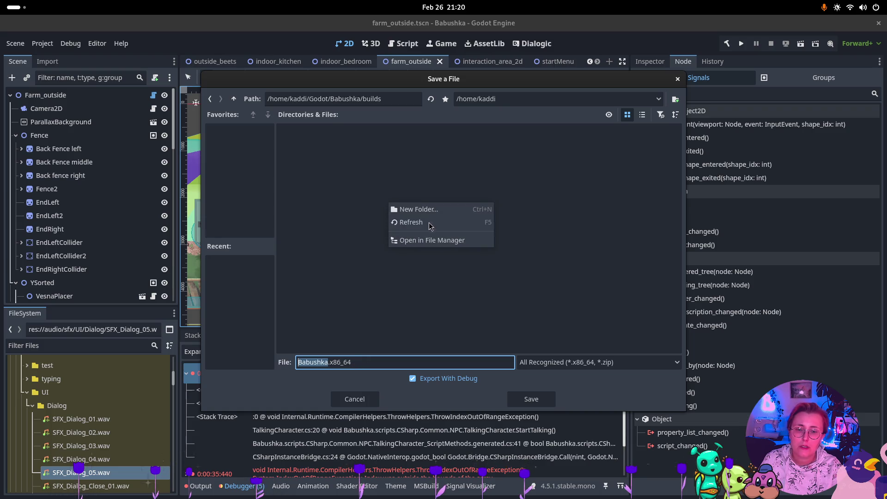
pyautogui.click(516, 209)
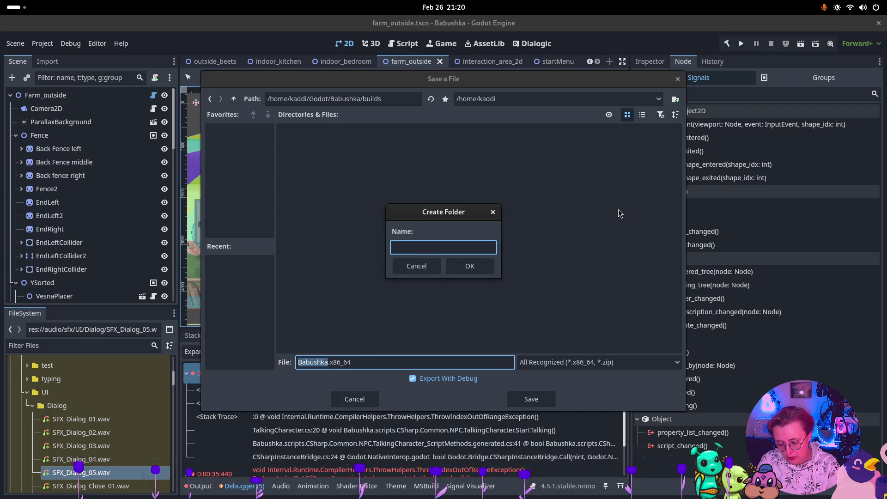
pyautogui.write('0_8_a')
pyautogui.press('Return')
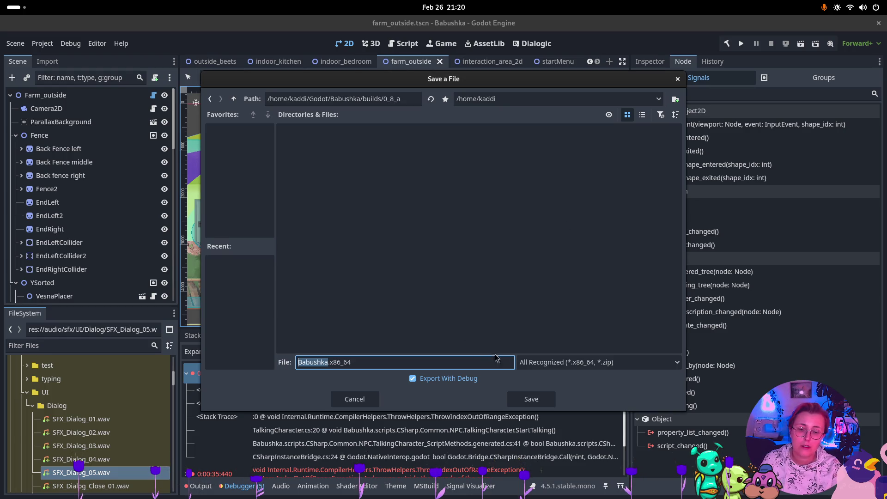
pyautogui.click(534, 403)
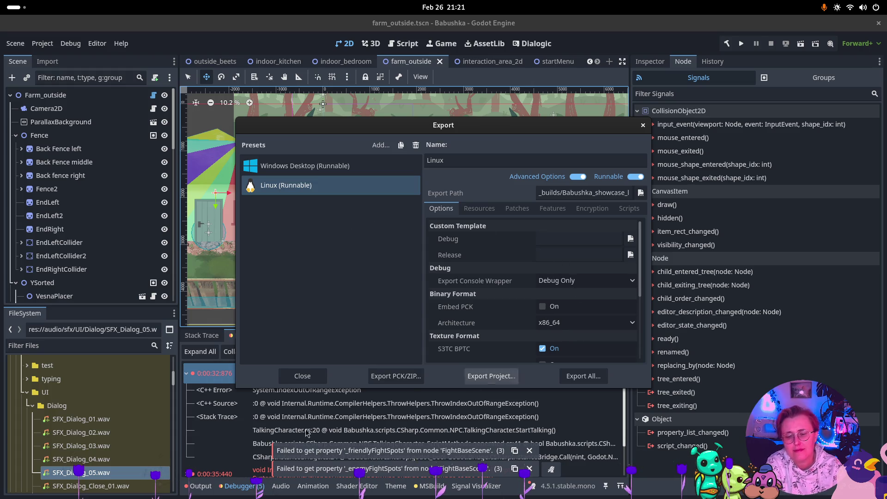
# In Files, open builds/0_8_a and launch the exported Babushka.x86_64 game.
pyautogui.press('super')
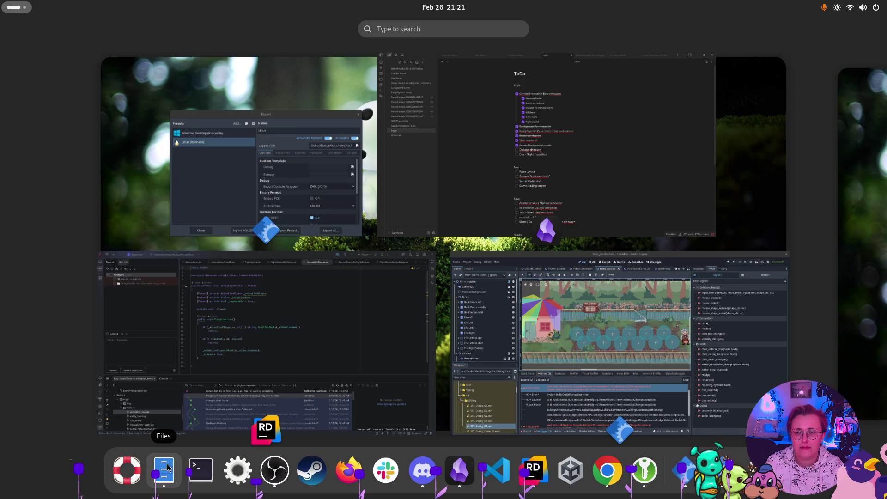
pyautogui.click(615, 323)
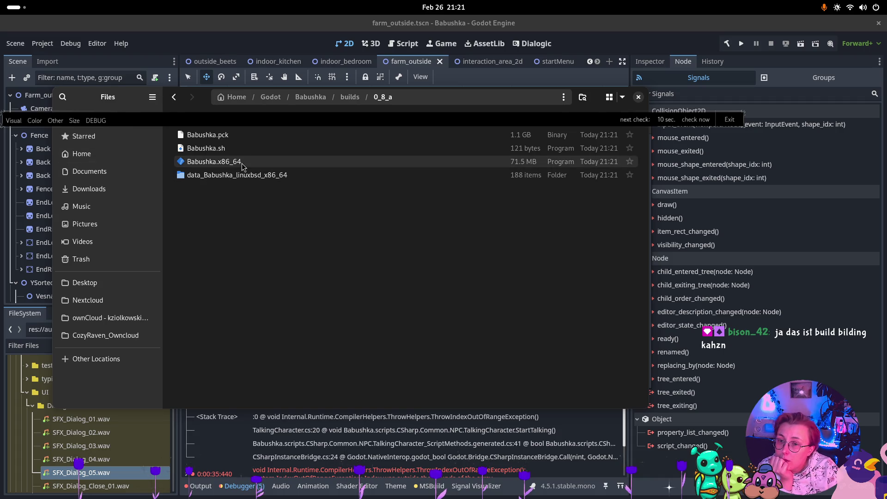
pyautogui.doubleClick(242, 163)
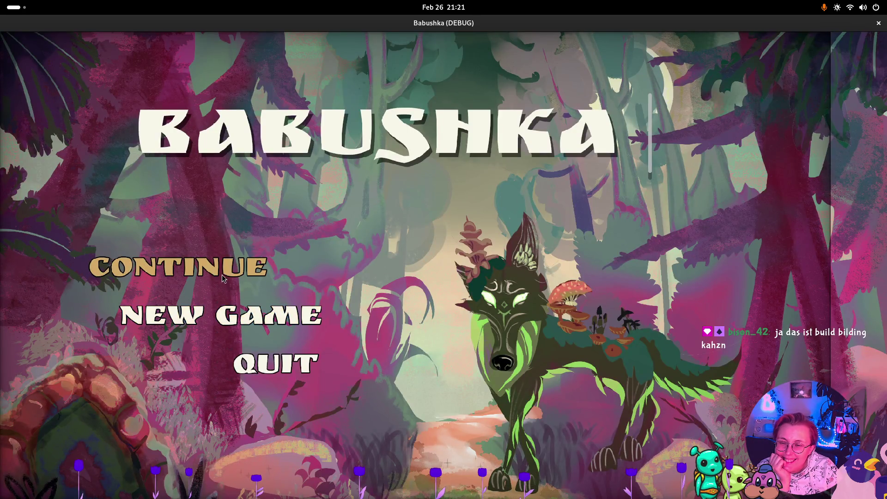
# Continue the saved game and walk Babushka through the garden gate to the well and back.
pyautogui.click(231, 315)
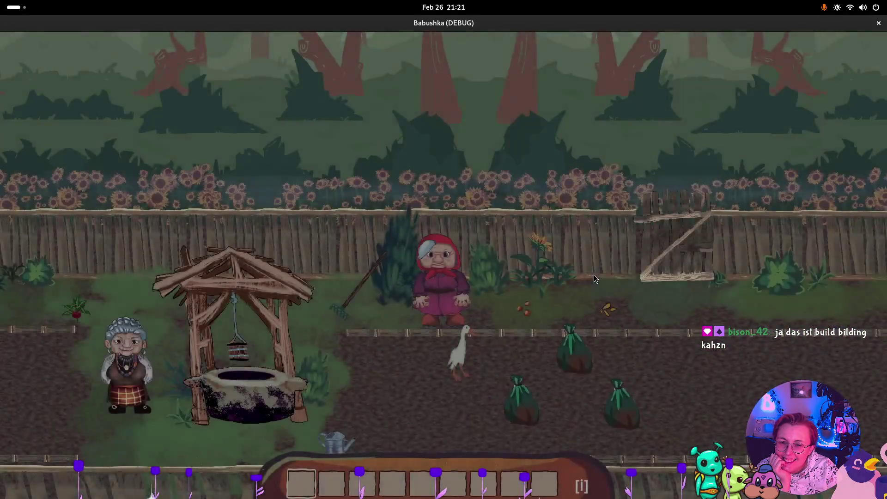
pyautogui.press('d')
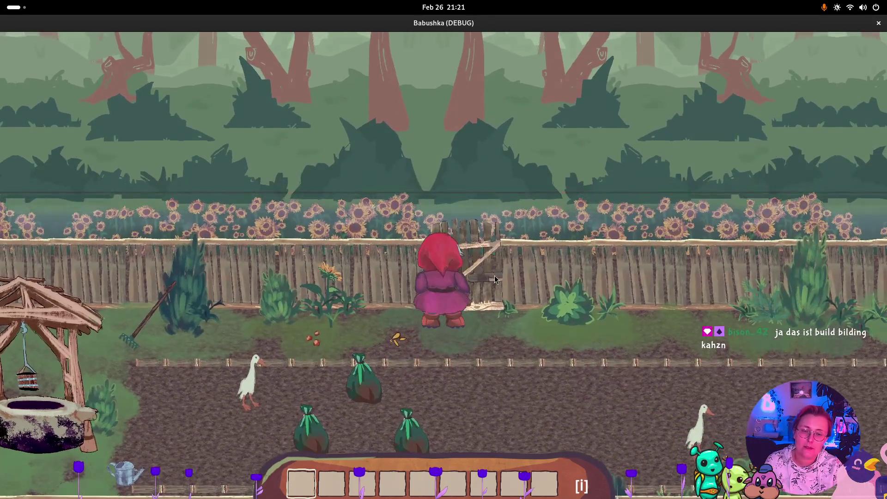
pyautogui.press('e')
pyautogui.press('s')
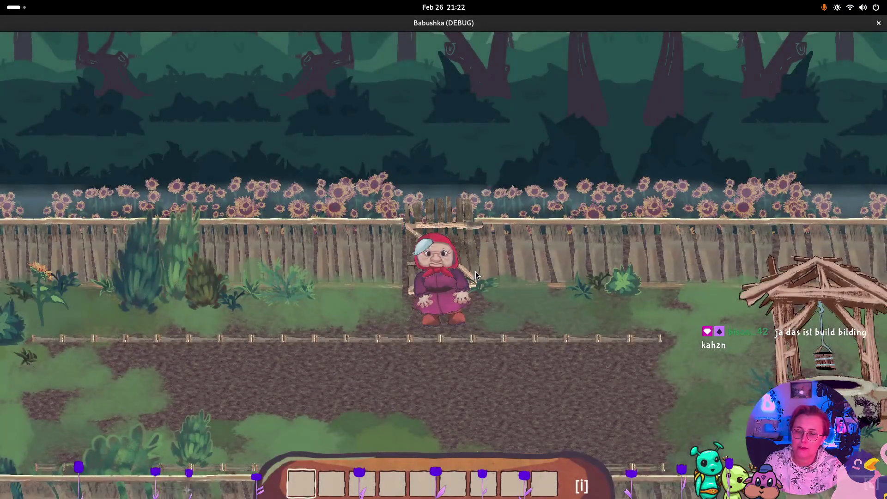
pyautogui.press('d')
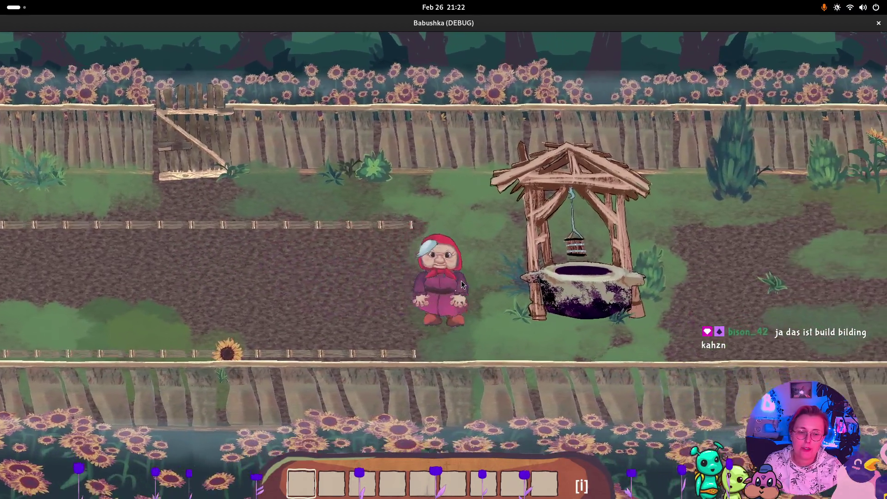
pyautogui.press('d')
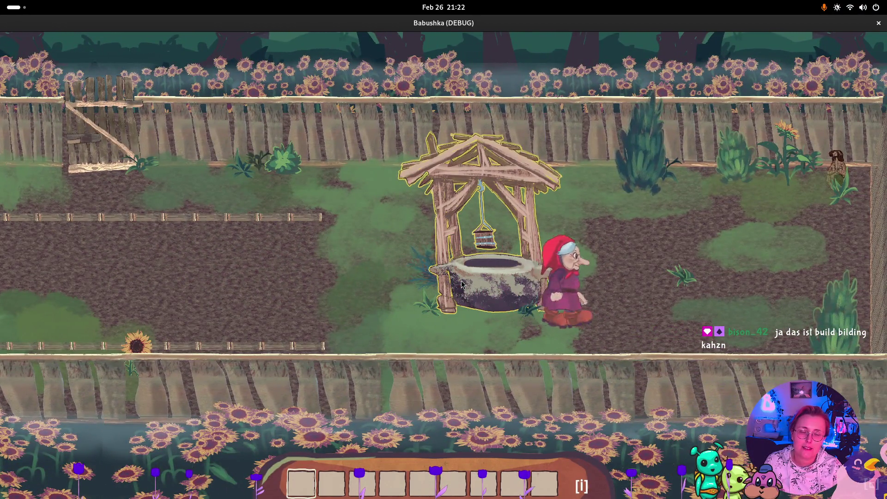
pyautogui.press('w')
pyautogui.press('d')
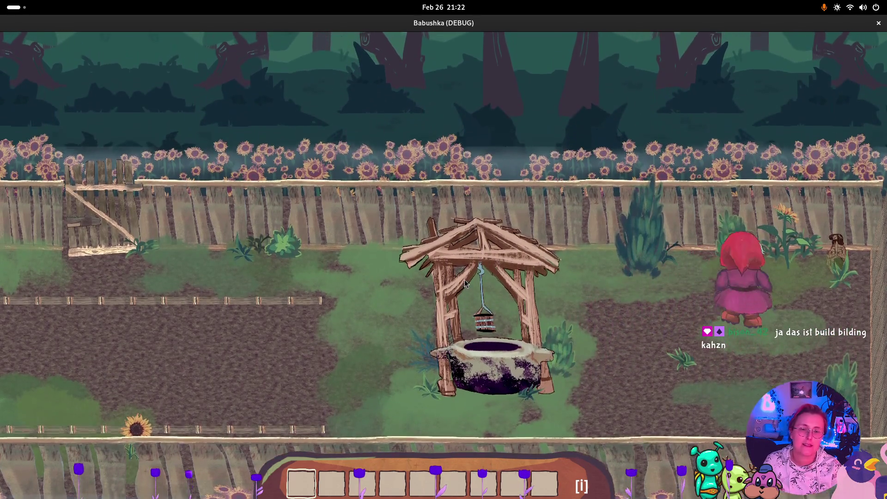
pyautogui.press('a')
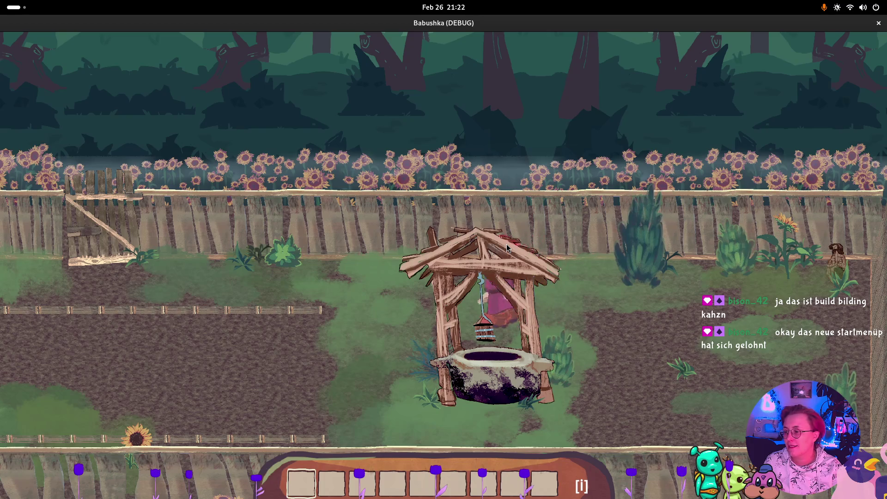
pyautogui.press('a')
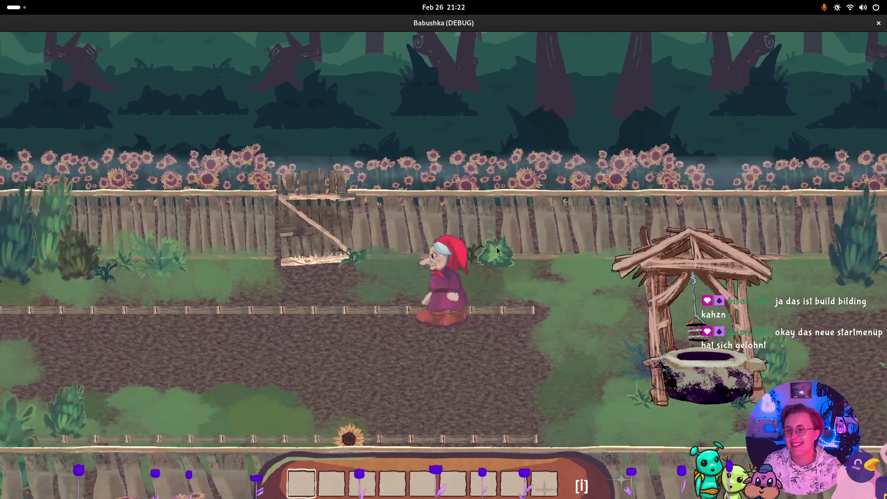
pyautogui.press('a')
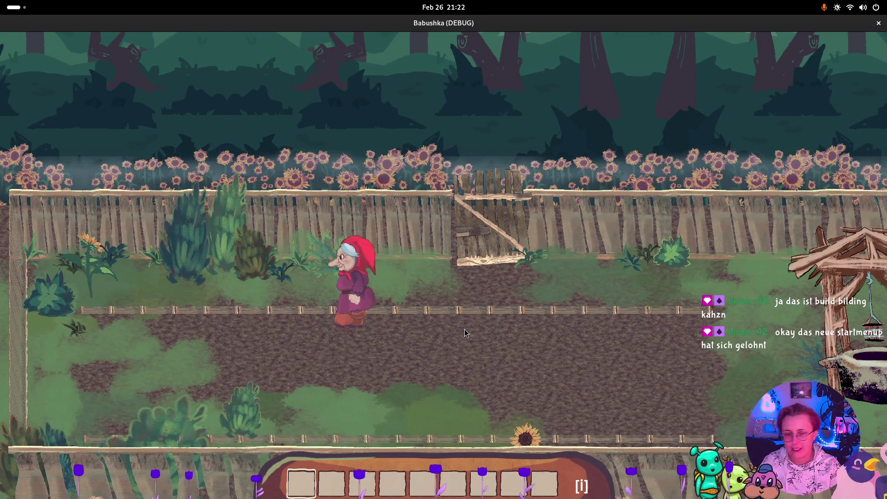
pyautogui.click(864, 8)
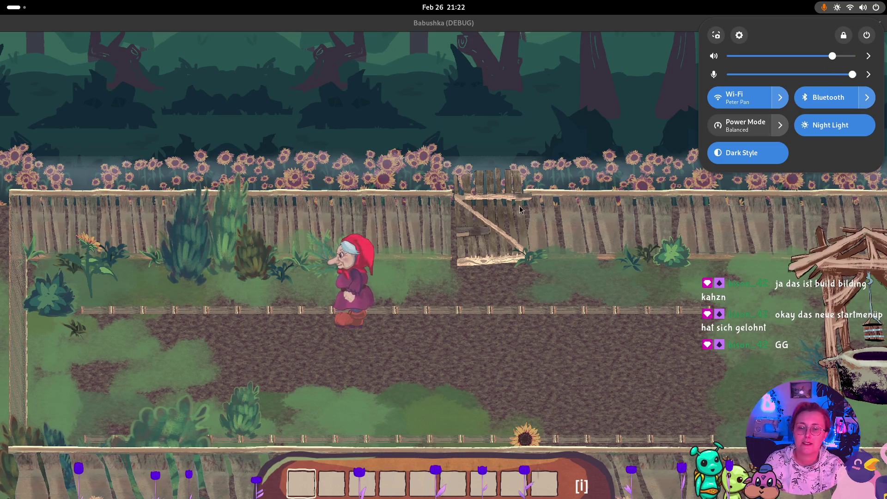
# Walk Babushka past the well and along the garden path to the white house, opening its door.
pyautogui.press('w')
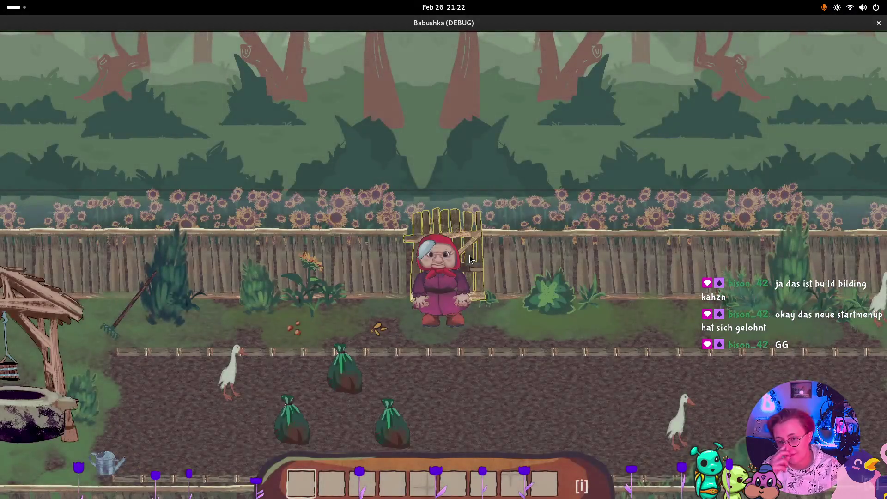
pyautogui.press('s')
pyautogui.press('w')
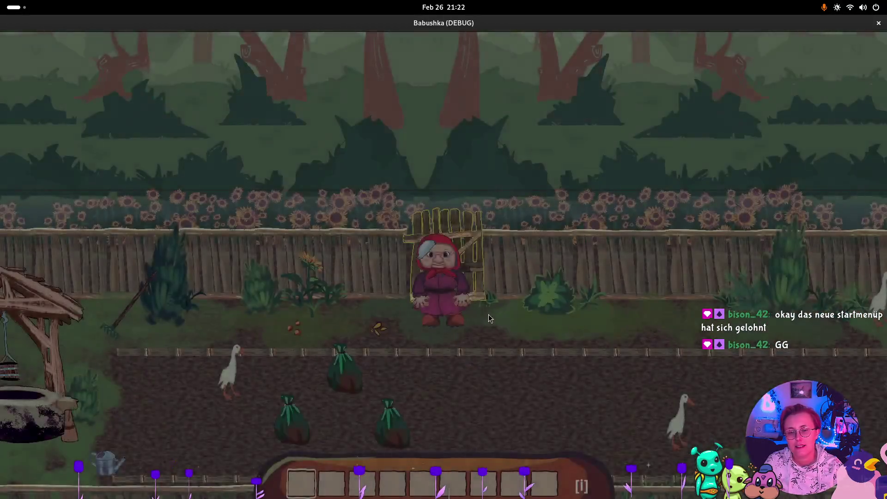
pyautogui.press('s')
pyautogui.press('a')
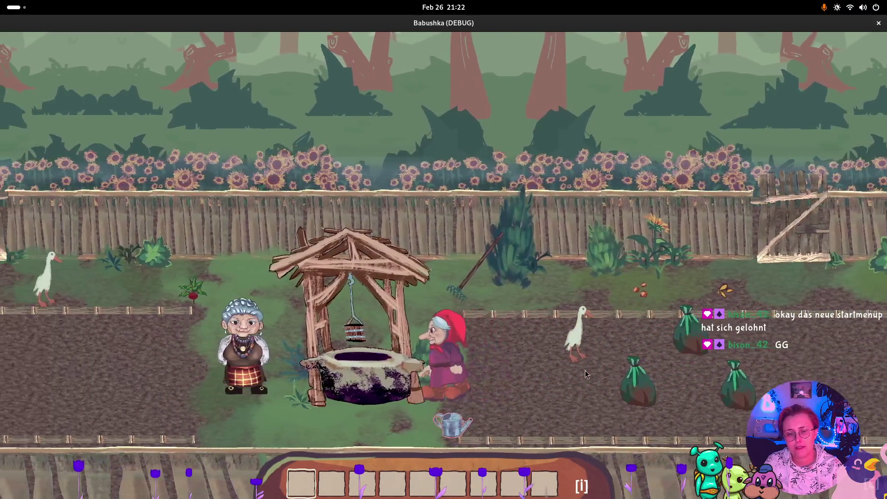
pyautogui.press('s')
pyautogui.press('a')
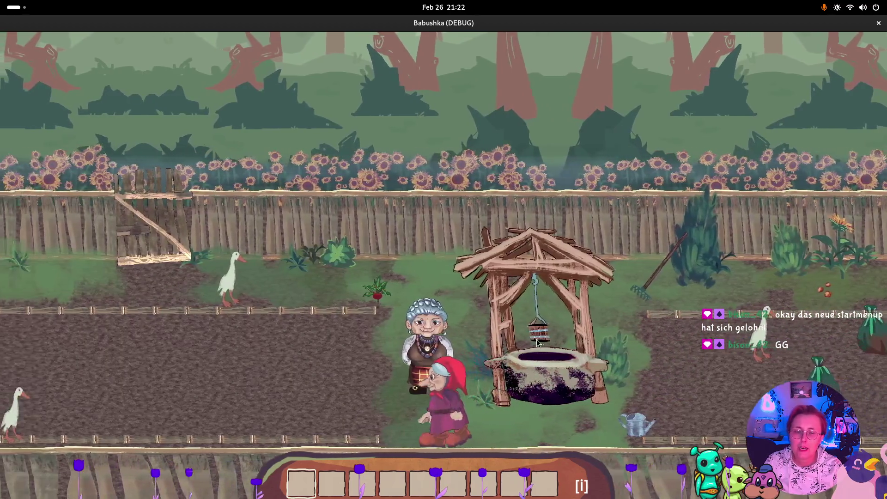
pyautogui.press('a')
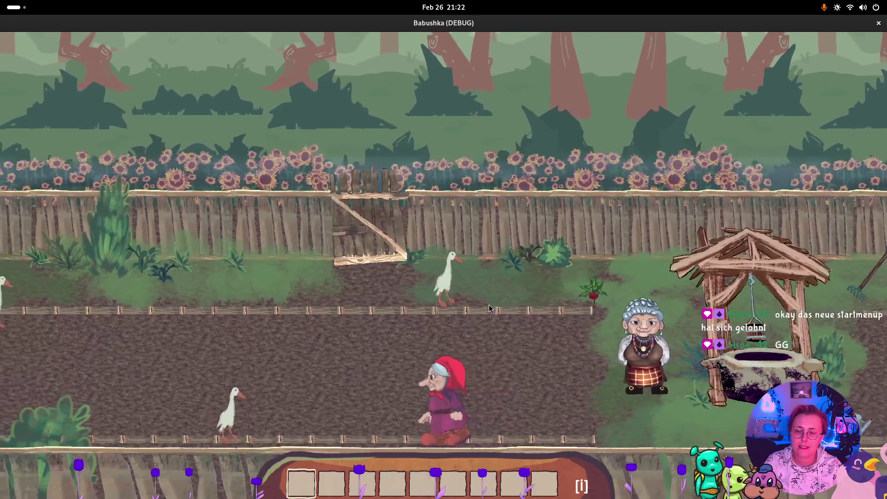
pyautogui.press('w')
pyautogui.press('a')
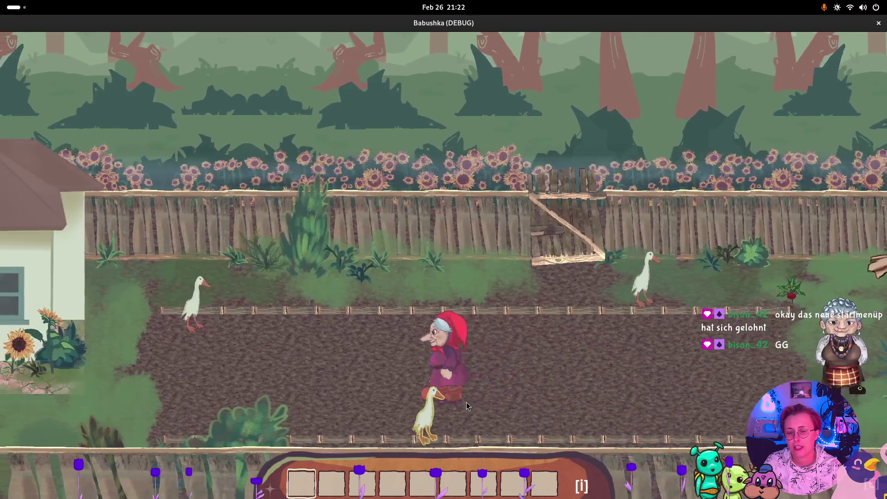
pyautogui.press('a')
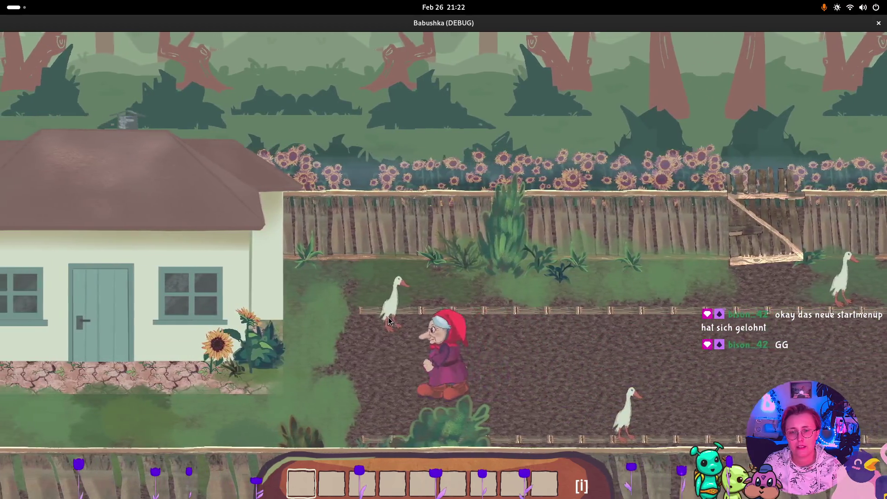
pyautogui.press('s')
pyautogui.press('a')
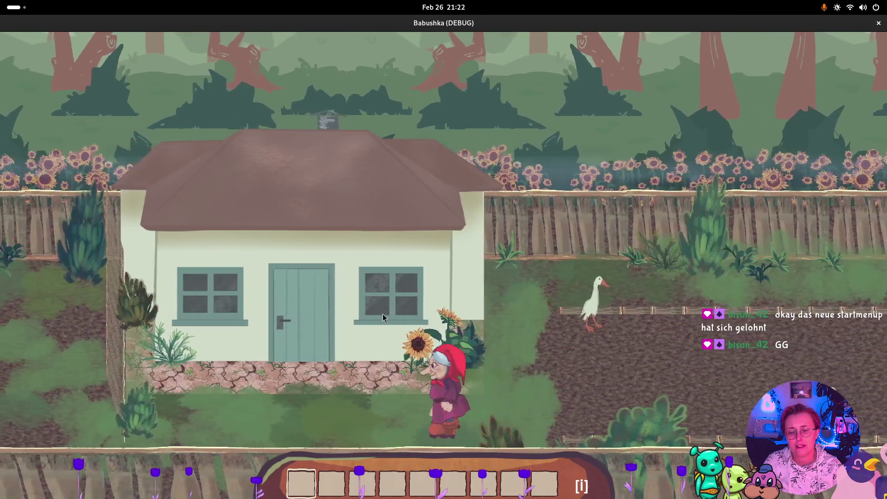
pyautogui.press('w')
pyautogui.press('e')
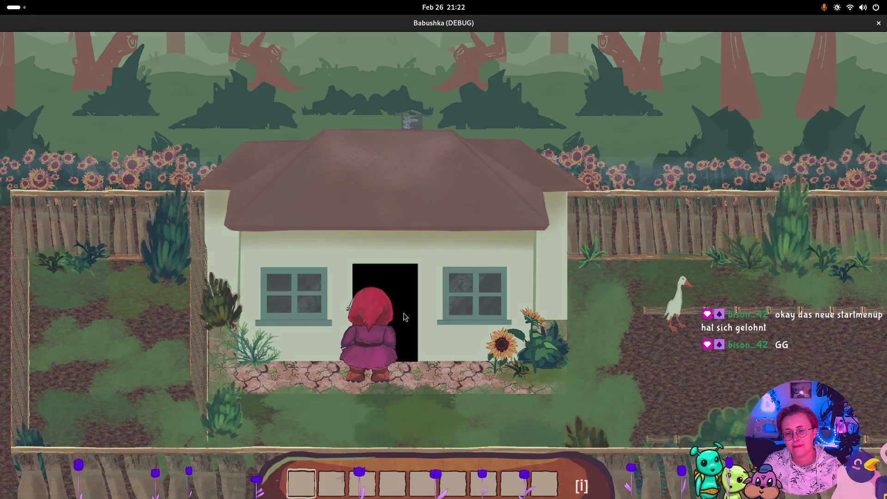
# Walk Babushka right across the cupboard room past the stove to the wooden door and back.
pyautogui.press('d')
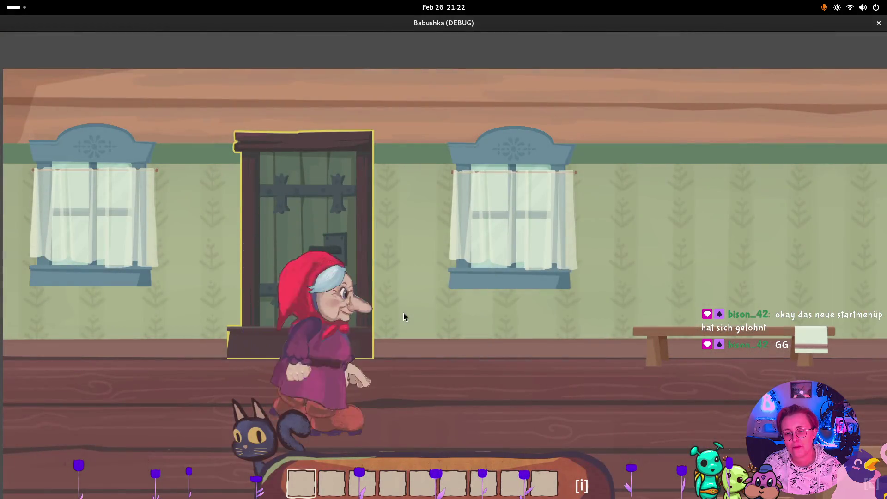
pyautogui.press('d')
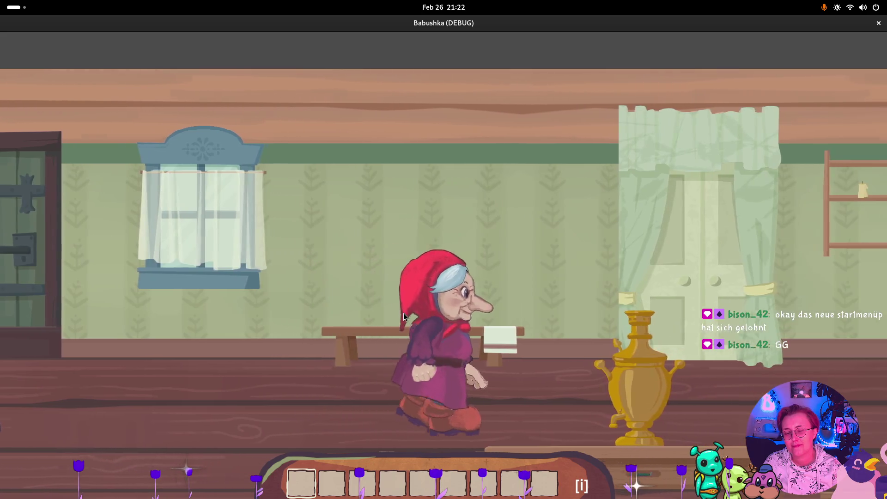
pyautogui.press('d')
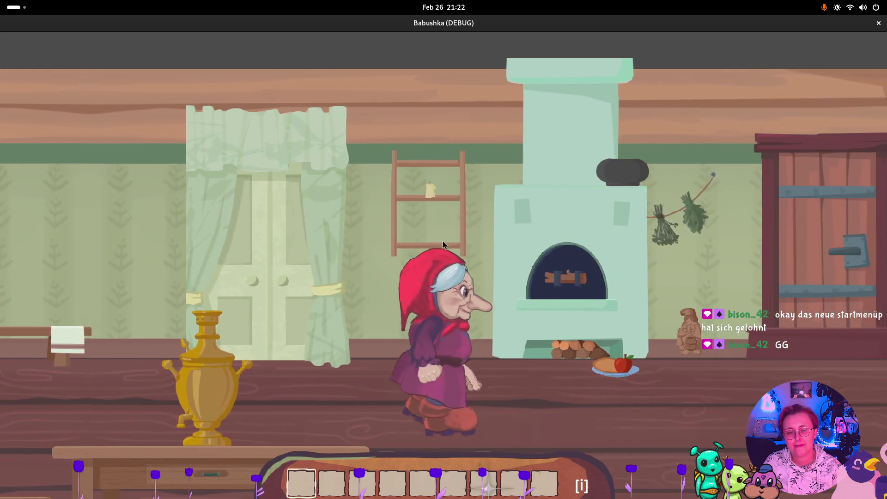
pyautogui.press('d')
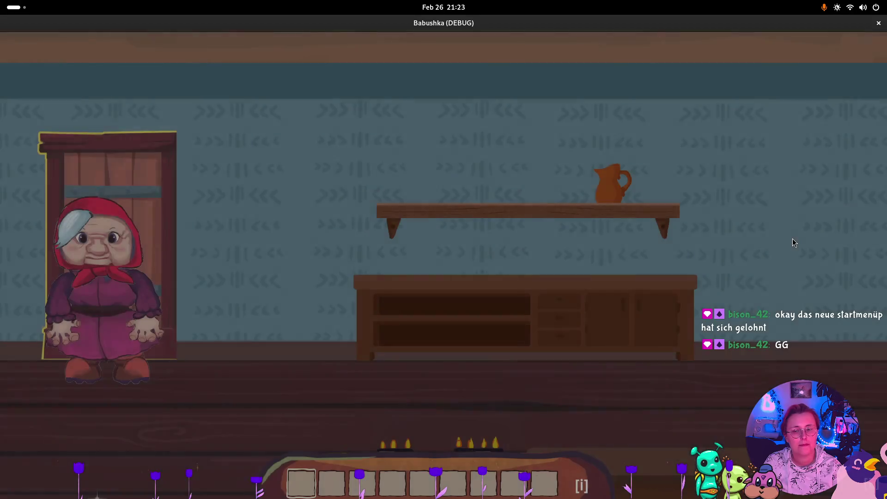
pyautogui.press('d')
pyautogui.press('d')
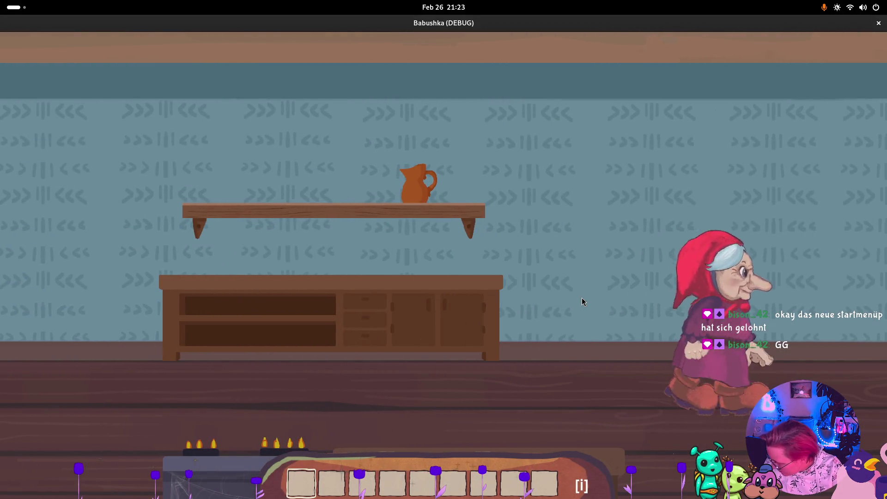
pyautogui.press('a')
pyautogui.press('a')
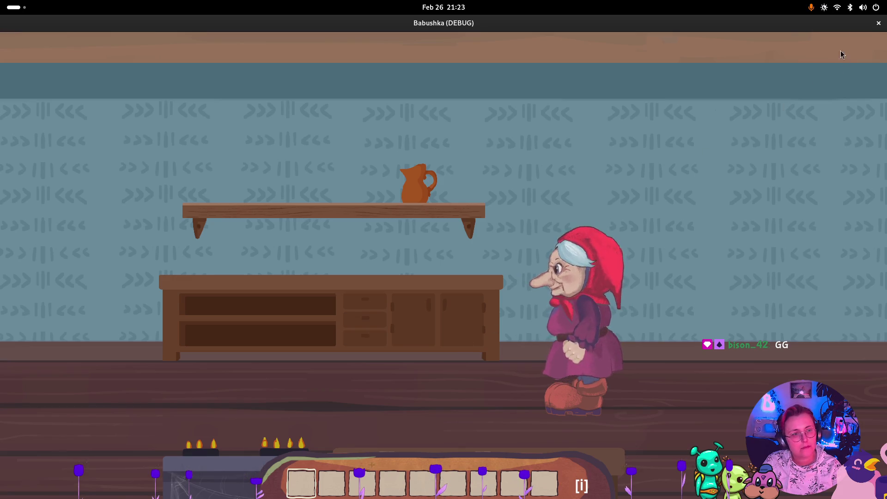
# Raise the headphone volume slightly from the system quick settings.
pyautogui.click(864, 8)
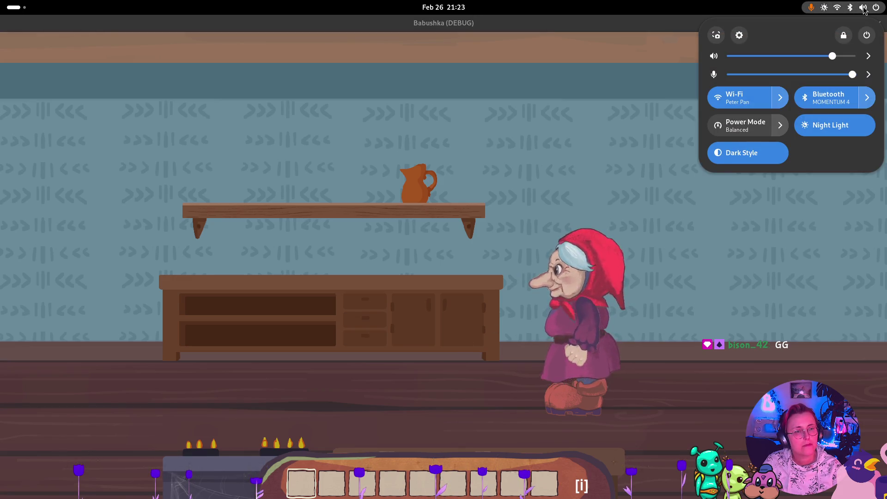
pyautogui.moveTo(813, 56); pyautogui.dragTo(822, 56)
pyautogui.click(760, 23)
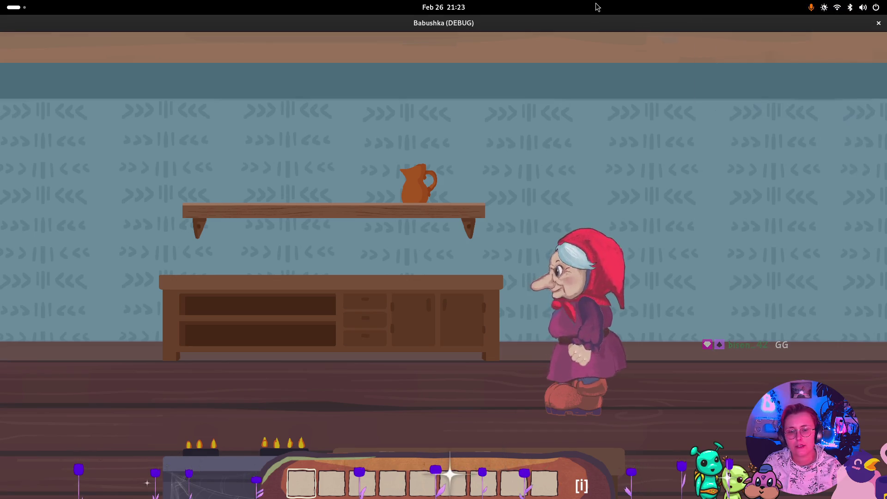
# Go through the left door into the stove room, then through the curtain to the bed.
pyautogui.press('Left')
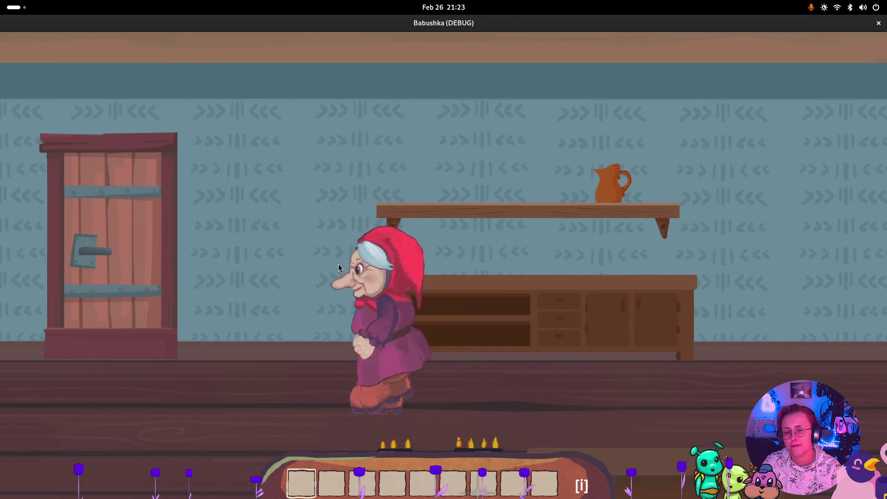
pyautogui.click(114, 214)
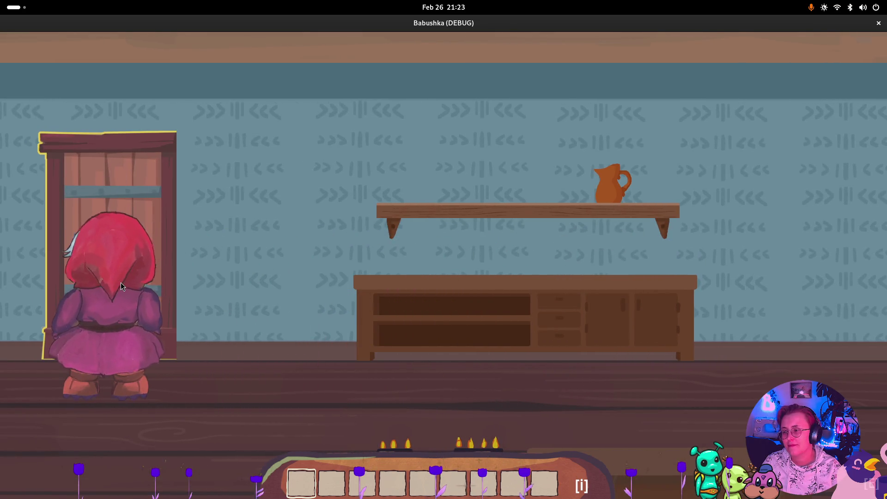
pyautogui.click(113, 268)
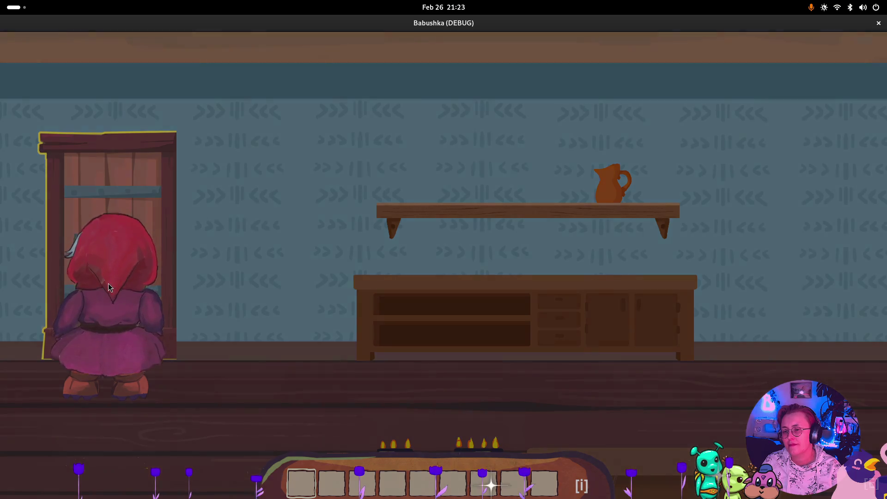
pyautogui.press('Left')
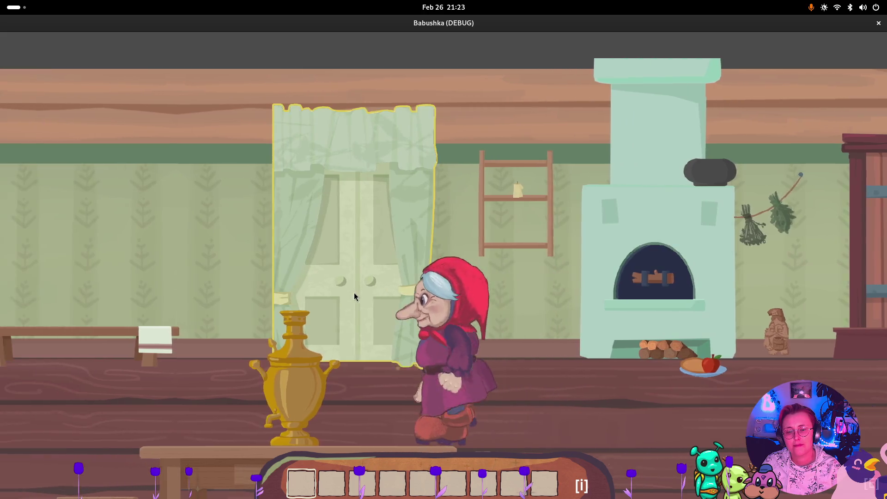
pyautogui.click(354, 293)
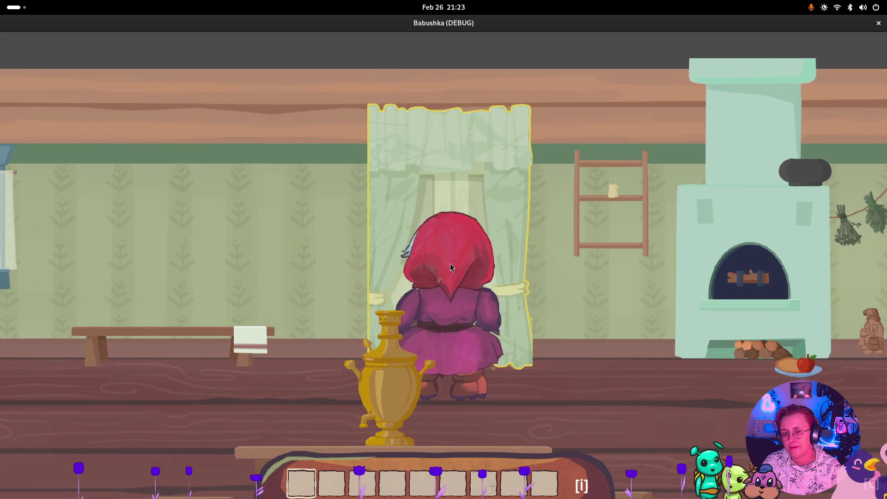
pyautogui.click(450, 264)
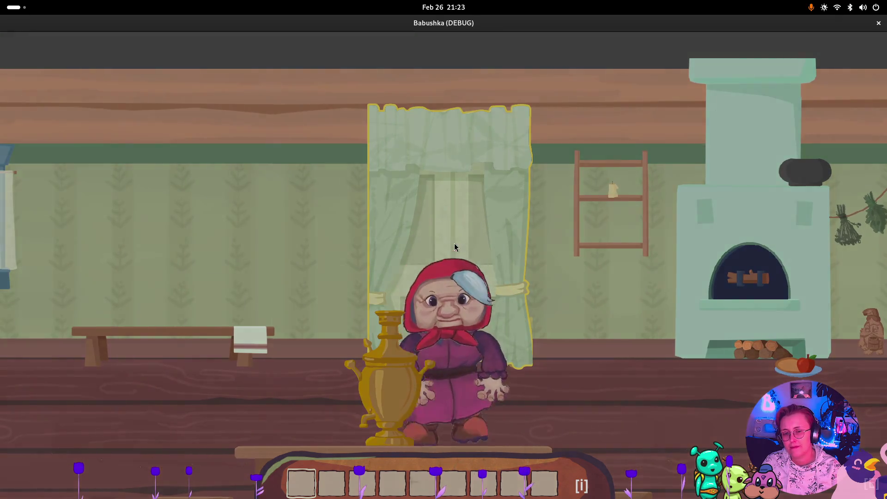
pyautogui.press('Left')
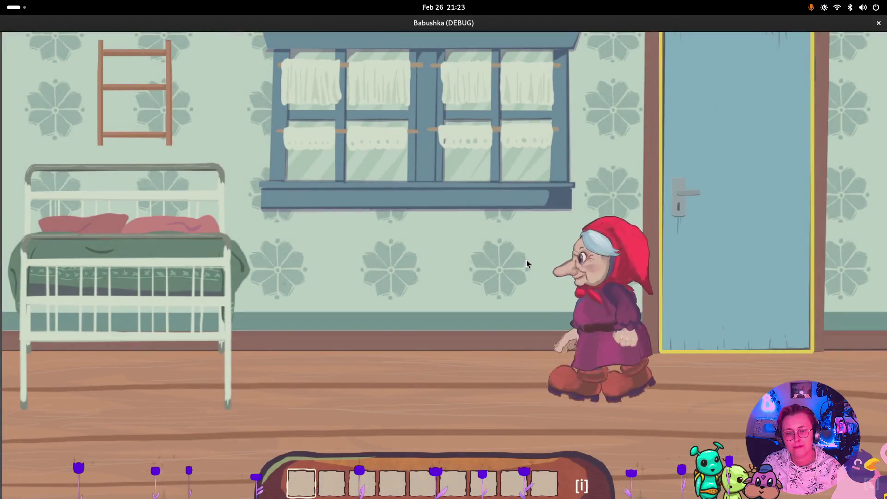
# Use the bed, pass through the bedroom door and next room, and exit the front door into the garden.
pyautogui.click(199, 300)
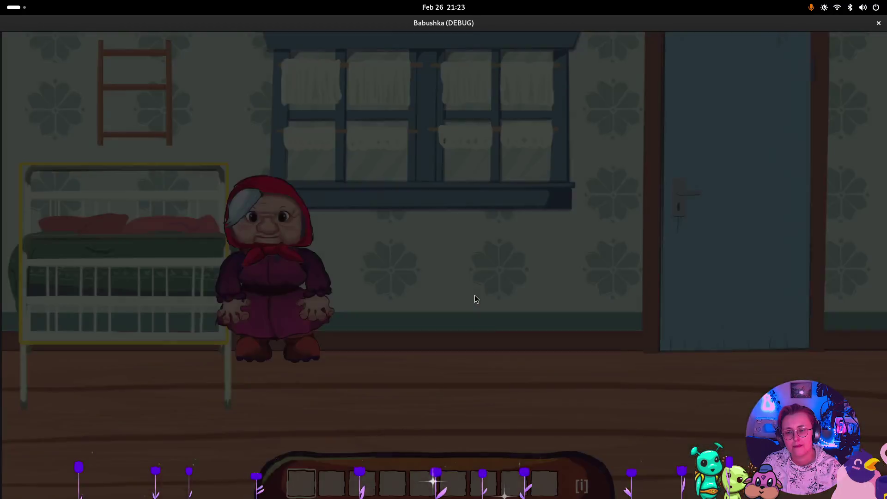
pyautogui.press('Right')
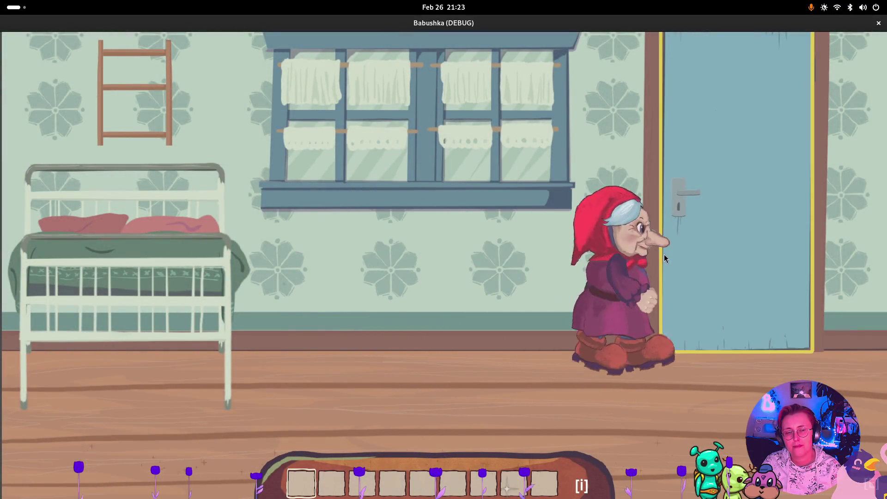
pyautogui.click(701, 250)
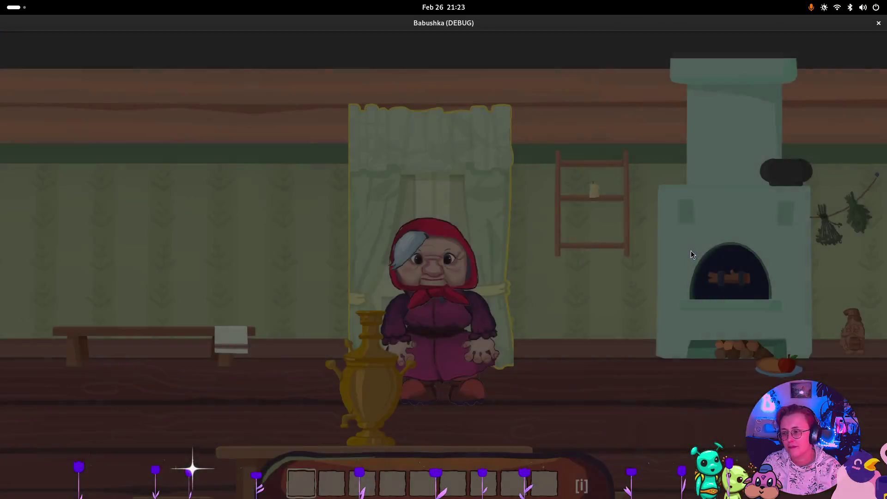
pyautogui.press('Left')
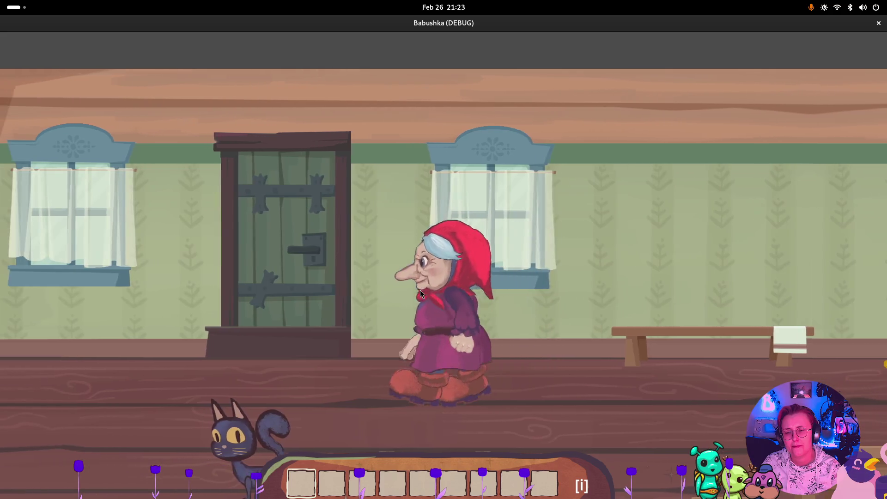
pyautogui.click(331, 253)
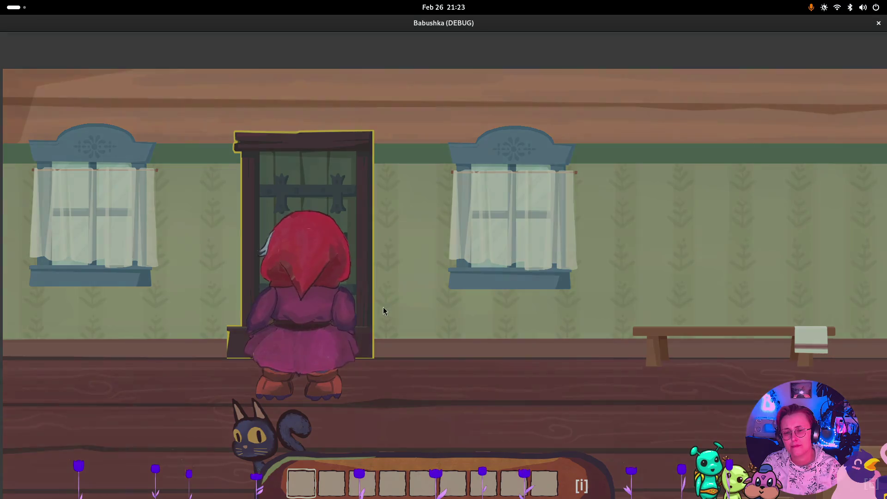
pyautogui.click(551, 306)
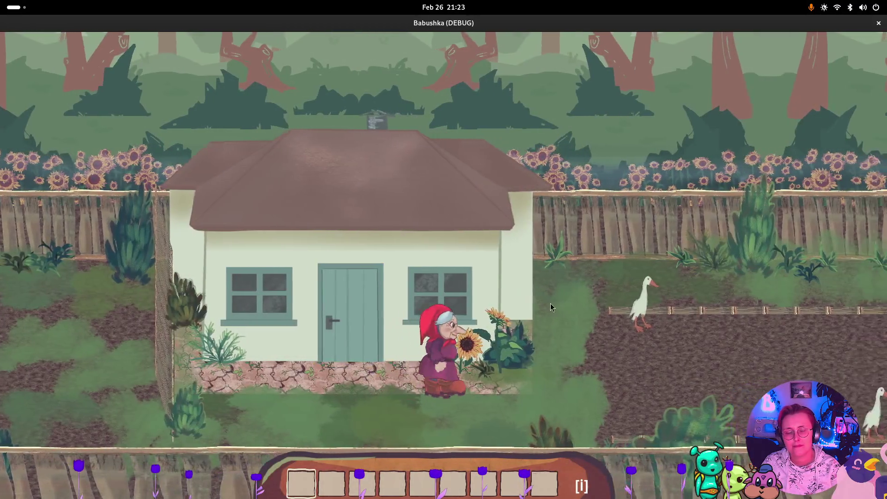
pyautogui.click(651, 294)
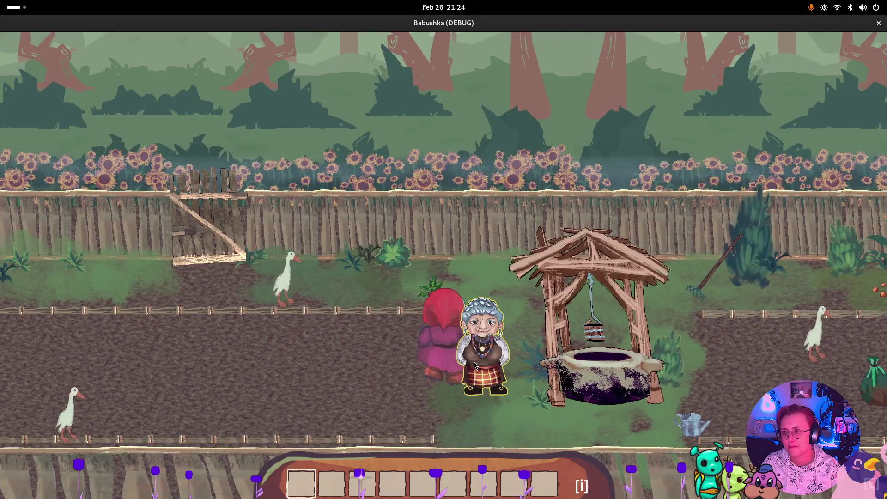
# Pick up the rake and watering can, fill the can at the well, and water two soil patches.
pyautogui.click(521, 234)
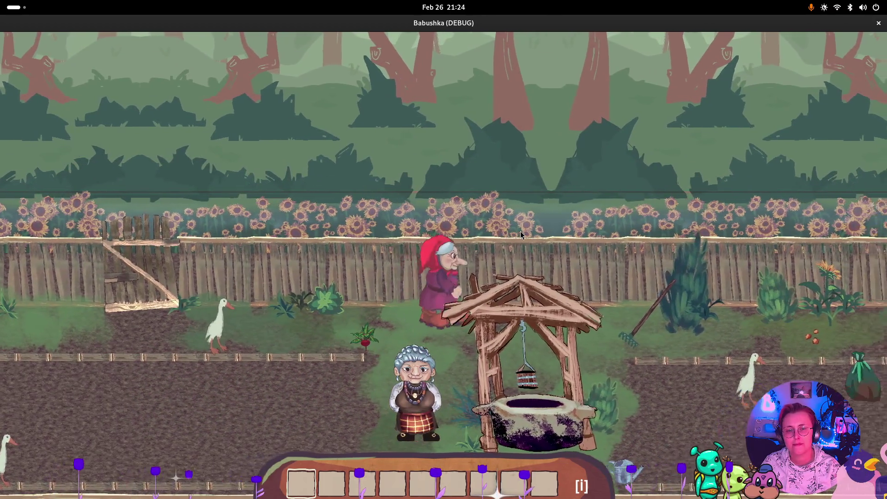
pyautogui.press('d')
pyautogui.press('s')
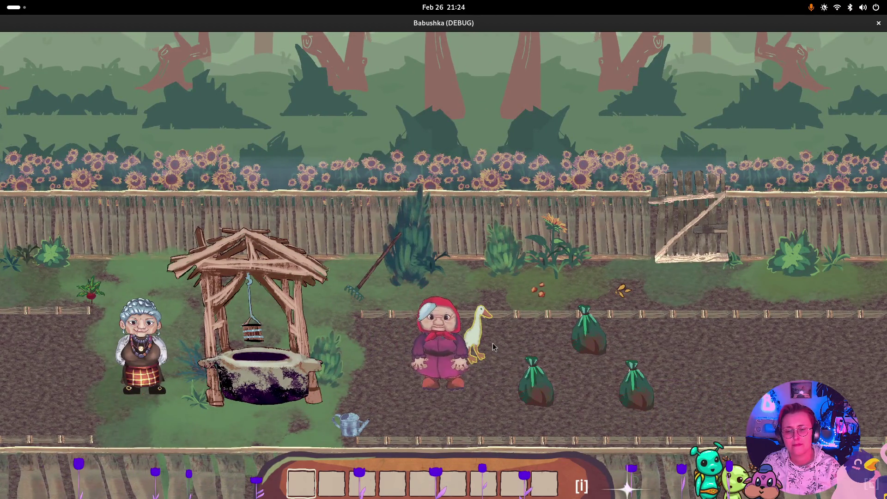
pyautogui.click(428, 317)
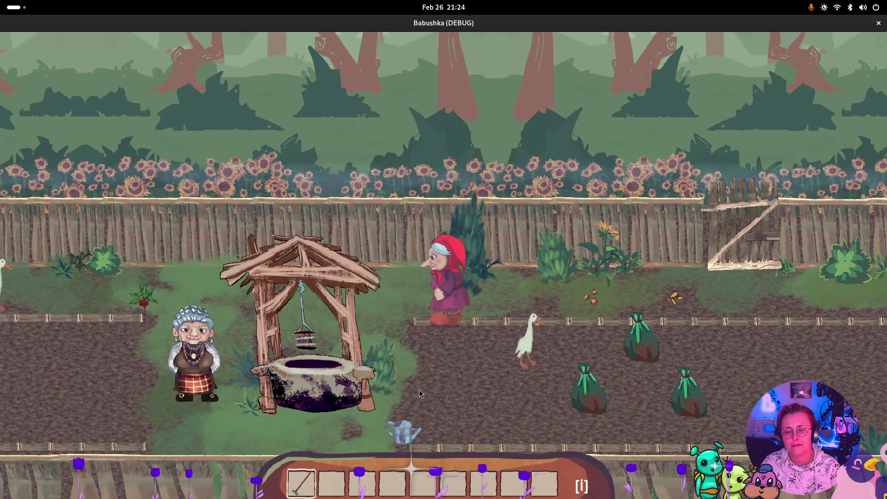
pyautogui.click(420, 390)
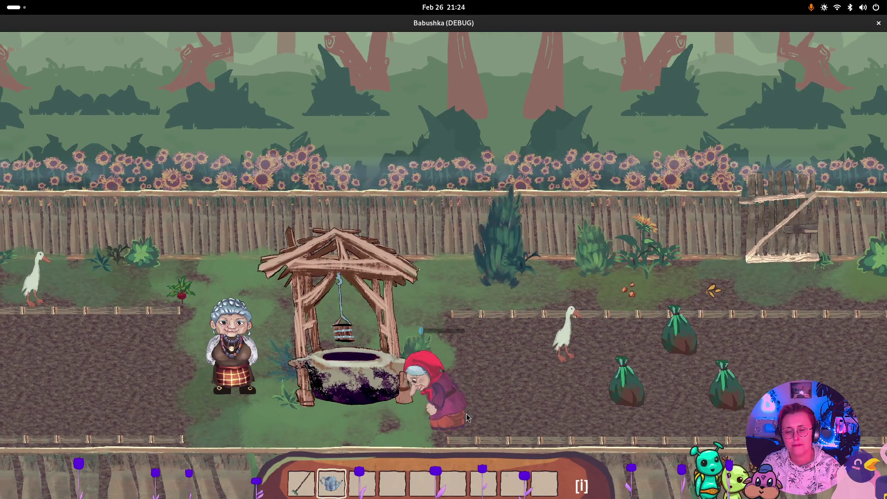
pyautogui.click(406, 356)
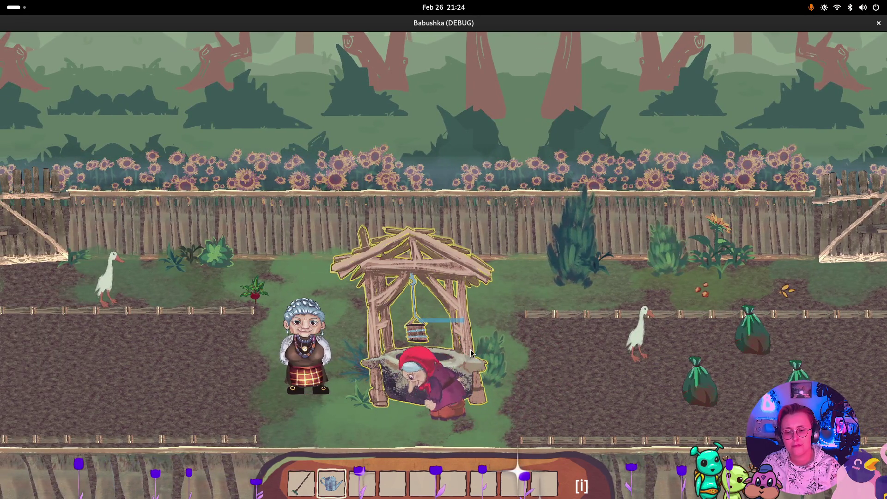
pyautogui.click(472, 353)
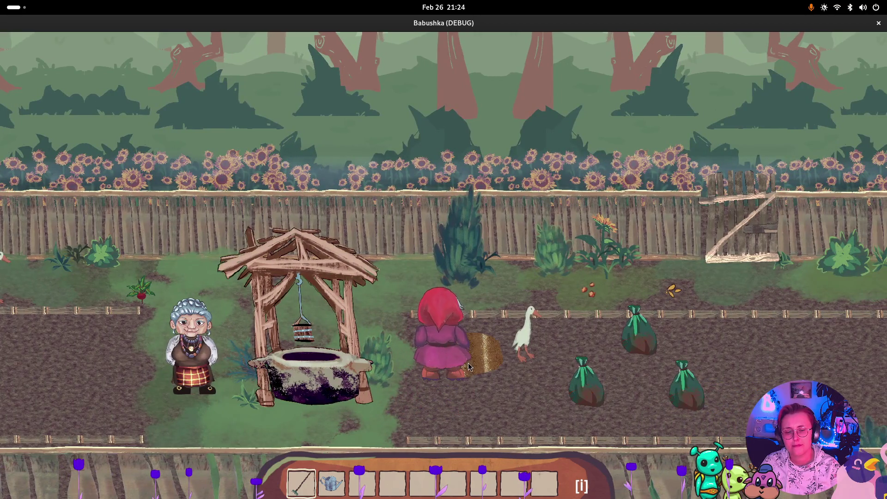
pyautogui.click(498, 408)
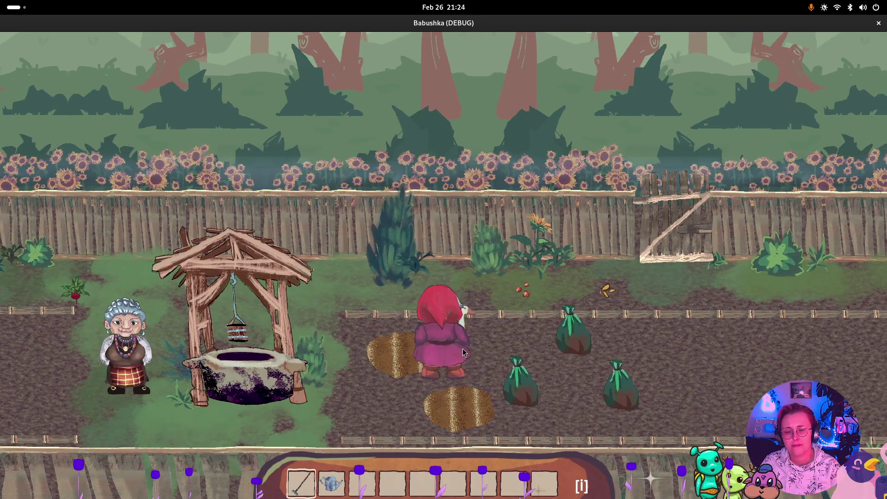
pyautogui.click(488, 344)
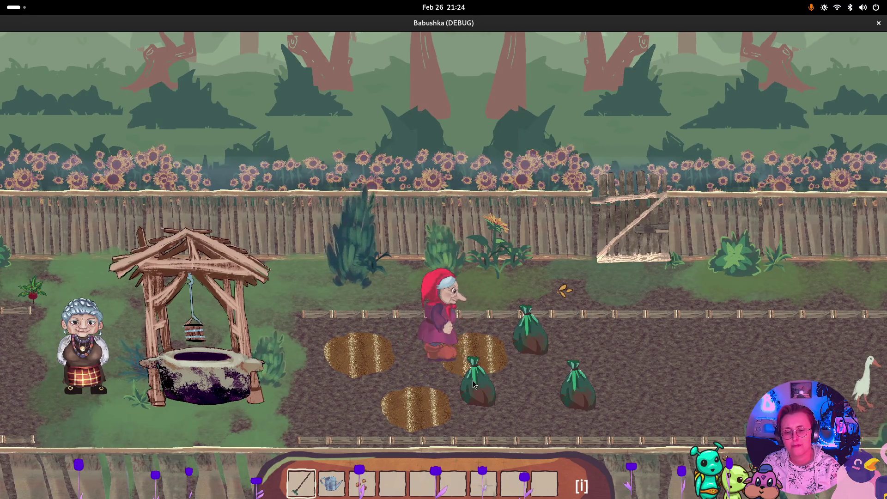
# Plant seeds from the seed bag, then water both seeded patches with the watering can in slot 2.
pyautogui.click(473, 383)
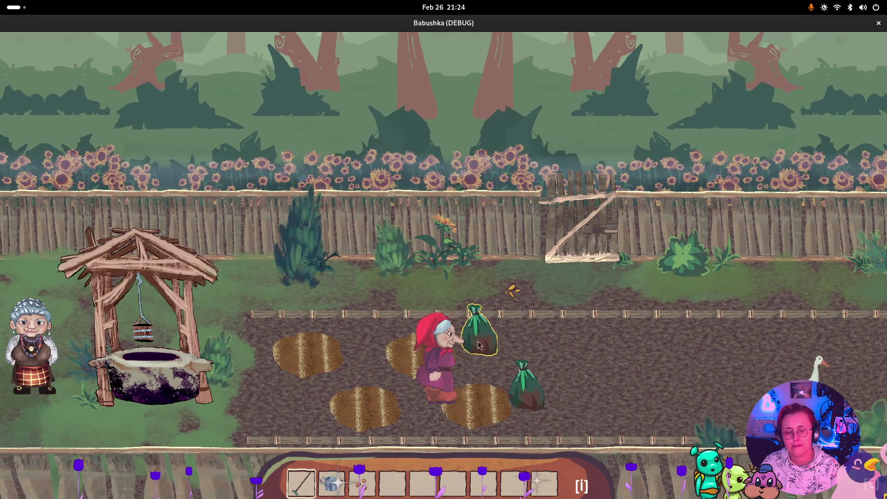
pyautogui.click(522, 361)
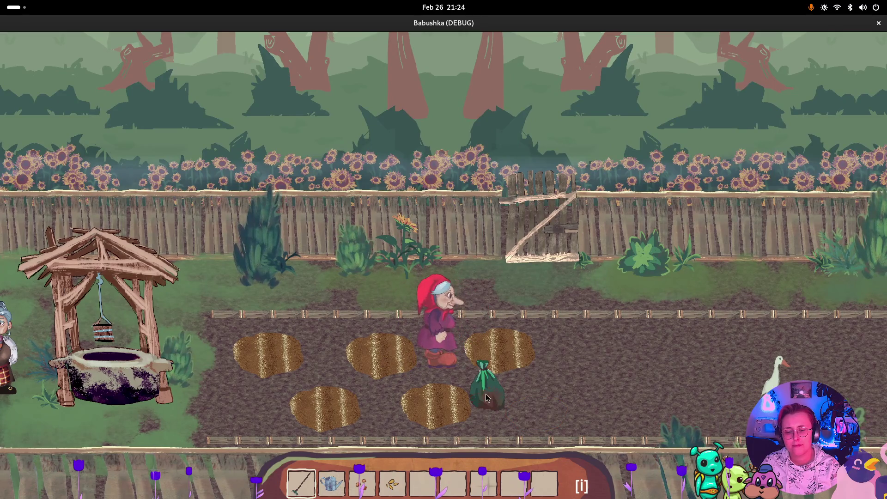
pyautogui.click(426, 356)
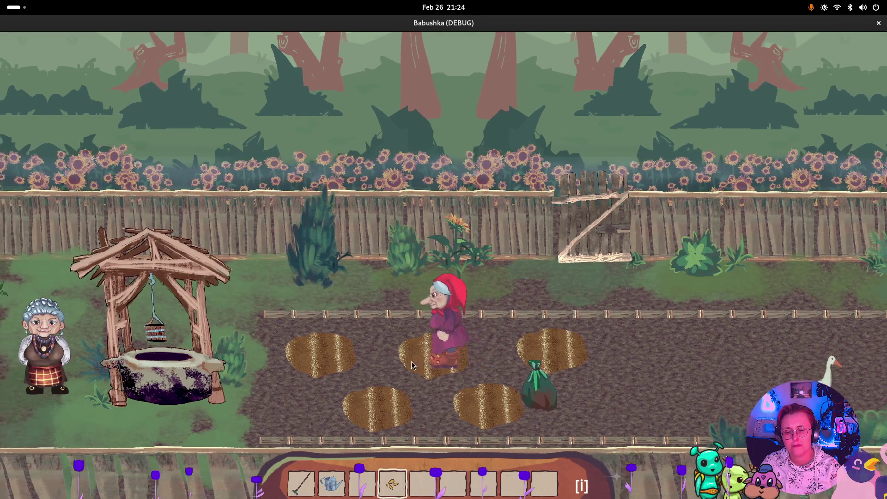
pyautogui.click(412, 367)
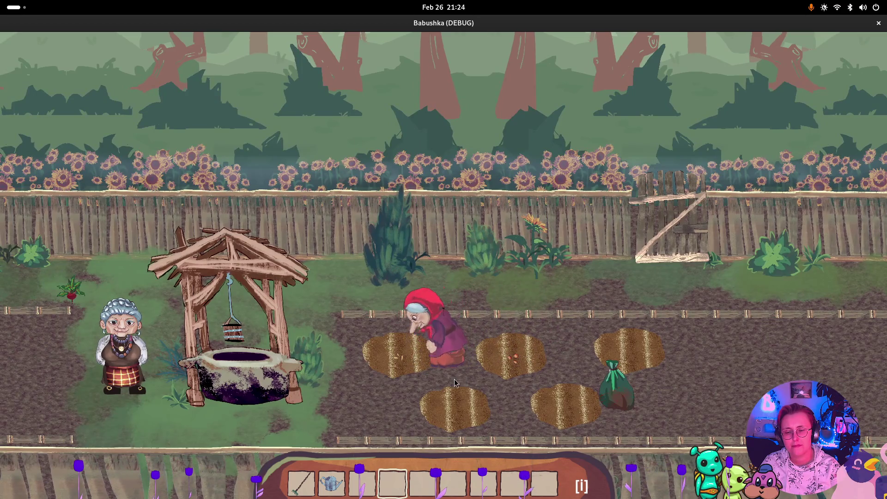
pyautogui.press('2')
pyautogui.click(409, 361)
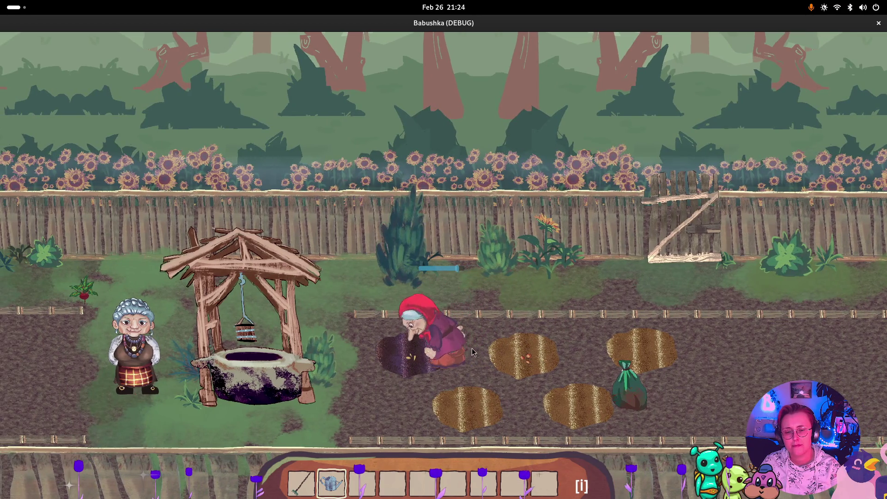
pyautogui.click(506, 347)
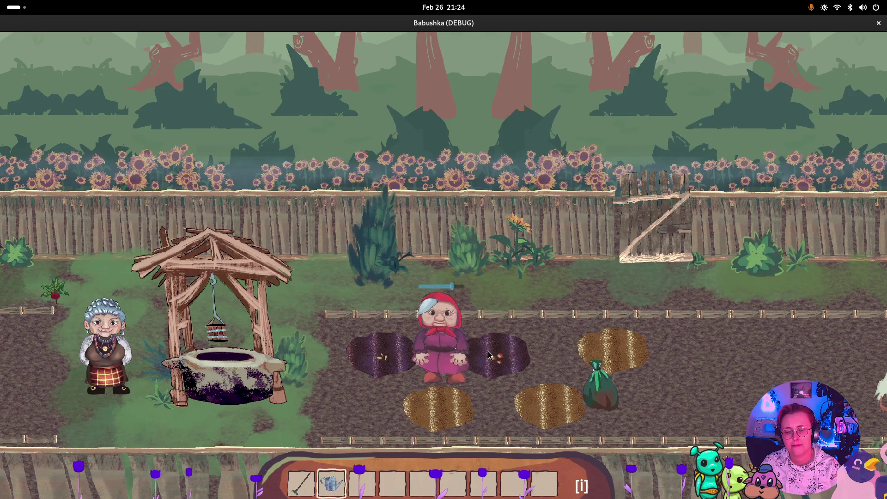
# Walk Babushka left past the well to the other grandmother, Yelizaveta.
pyautogui.press('s')
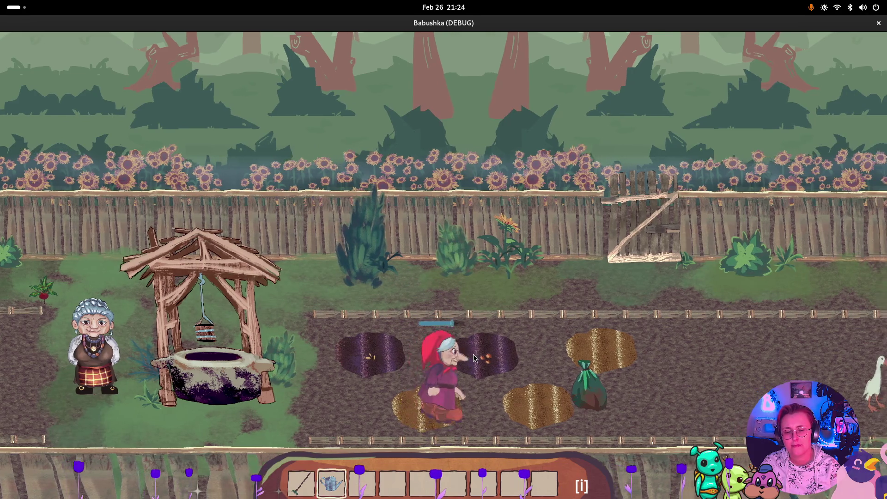
pyautogui.press('a')
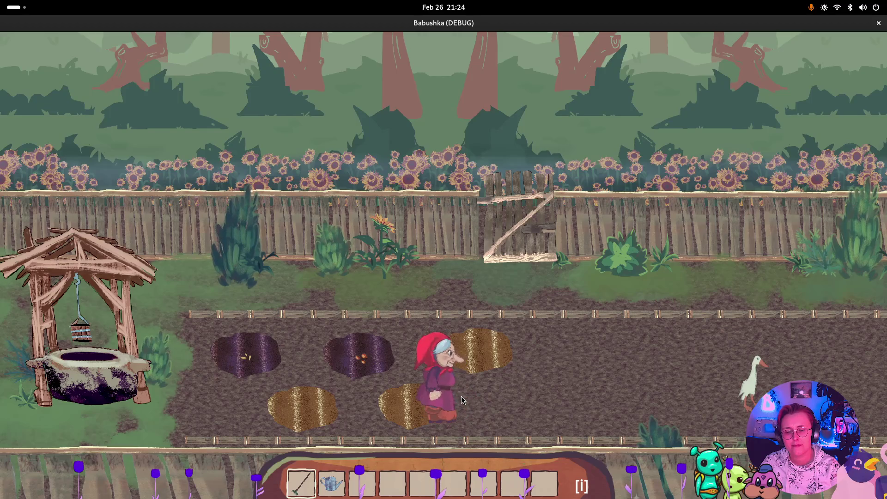
pyautogui.press('1')
pyautogui.press('a')
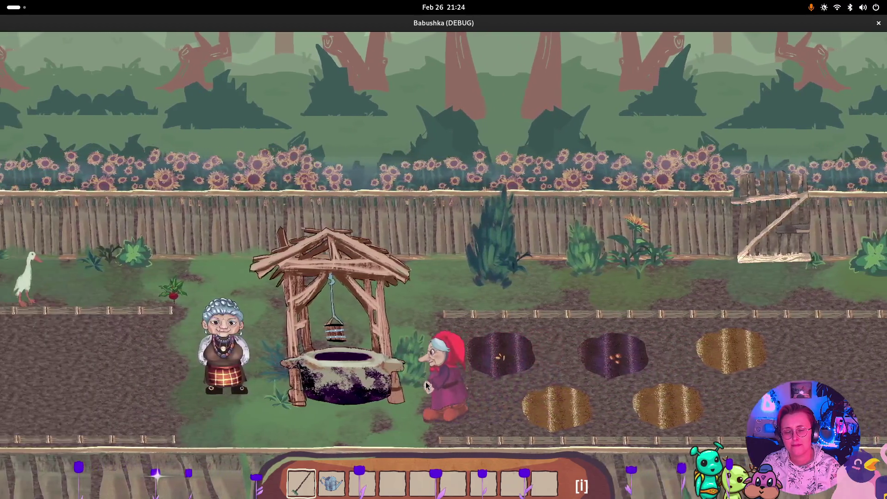
pyautogui.press('a')
pyautogui.press('a')
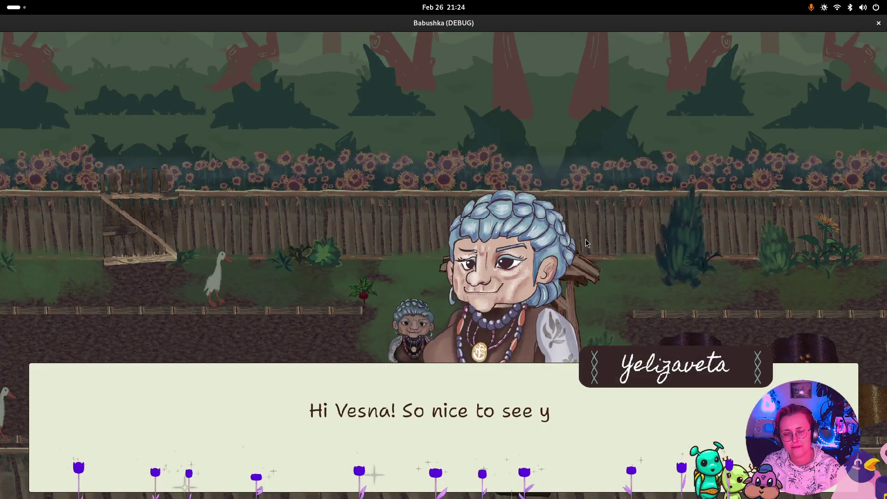
# Talk to Yelizaveta, answer 'Good', agree to help with 'Yes!', finish the dialogue and close the game.
pyautogui.press('space')
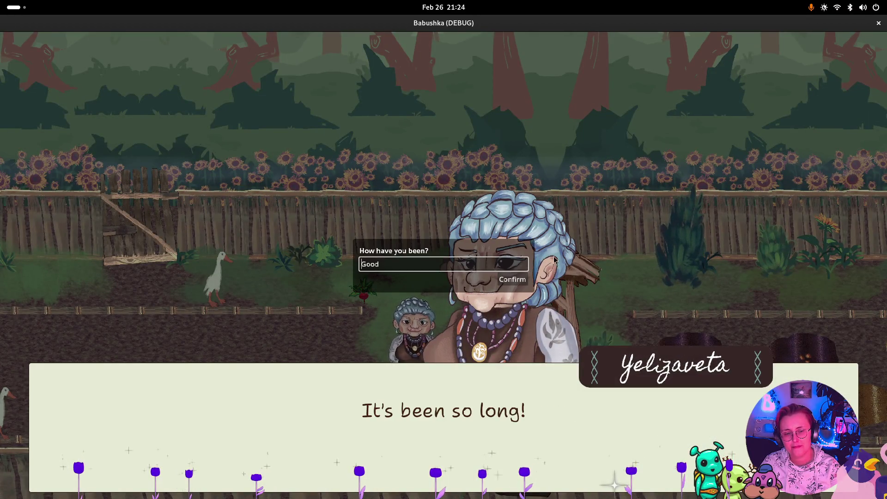
pyautogui.click(513, 279)
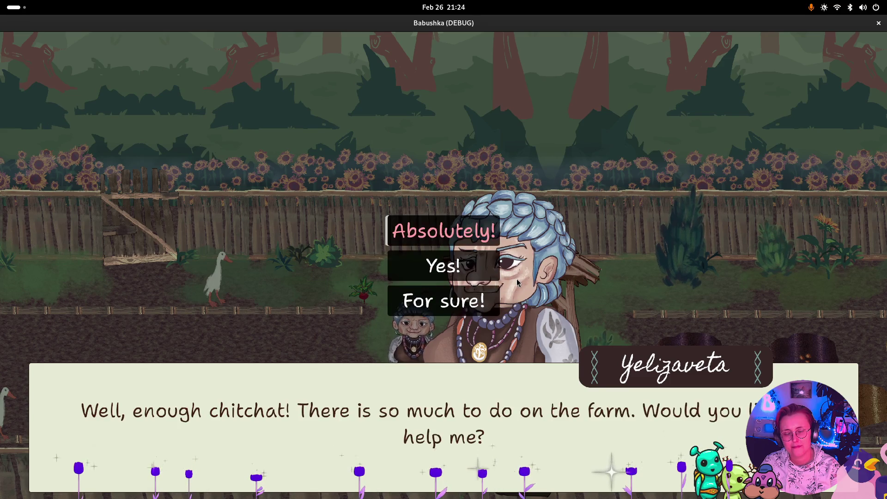
pyautogui.click(444, 272)
pyautogui.click(444, 273)
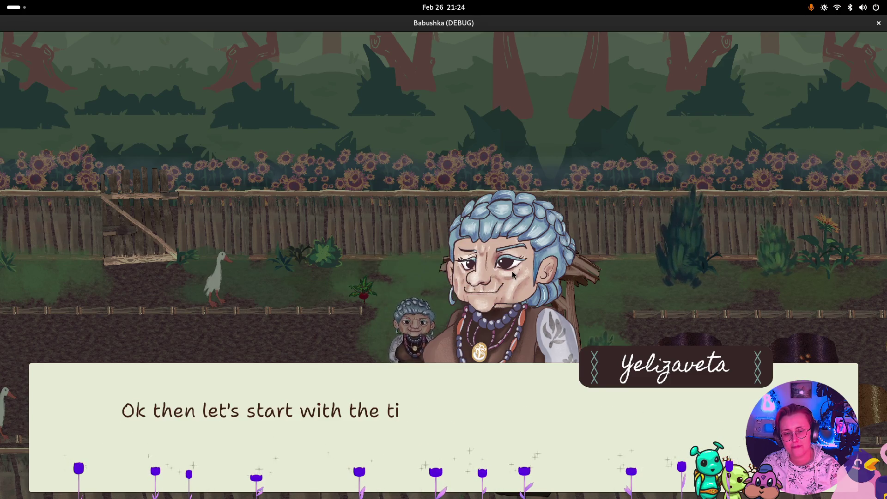
pyautogui.click(510, 271)
pyautogui.click(510, 270)
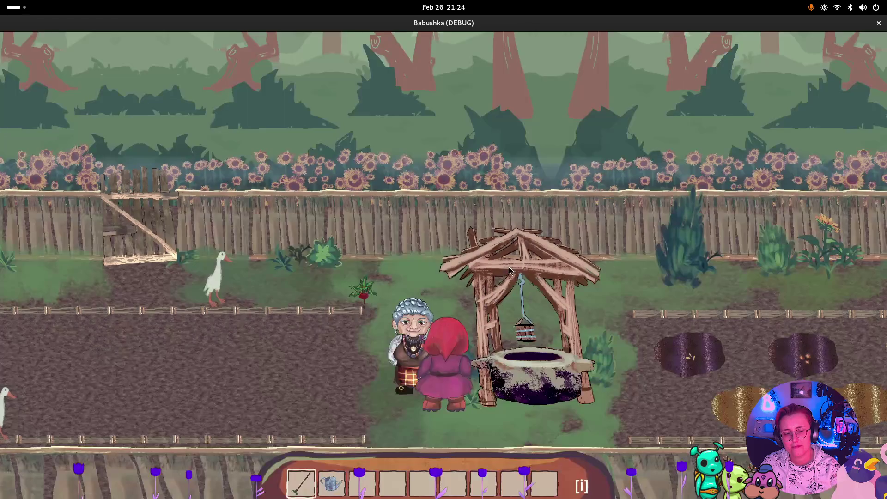
pyautogui.click(880, 23)
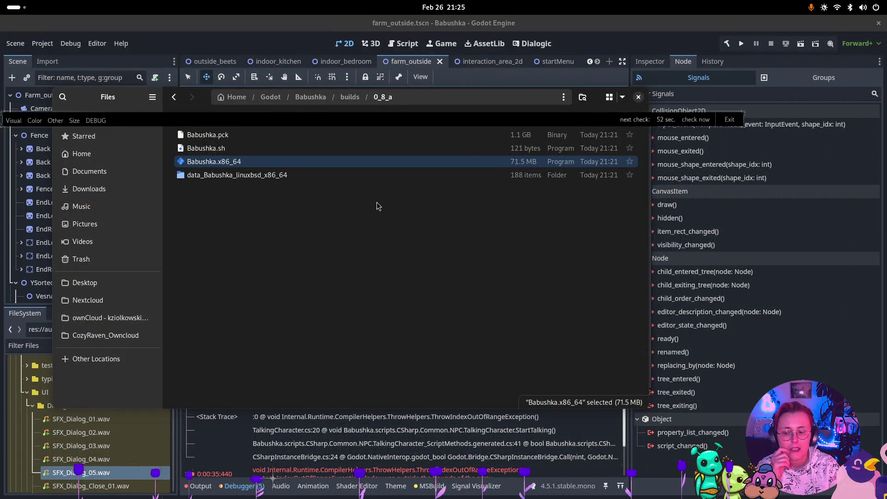
# Close the builds folder window and the Export dialog, returning to Godot's farm_outside scene.
pyautogui.click(638, 97)
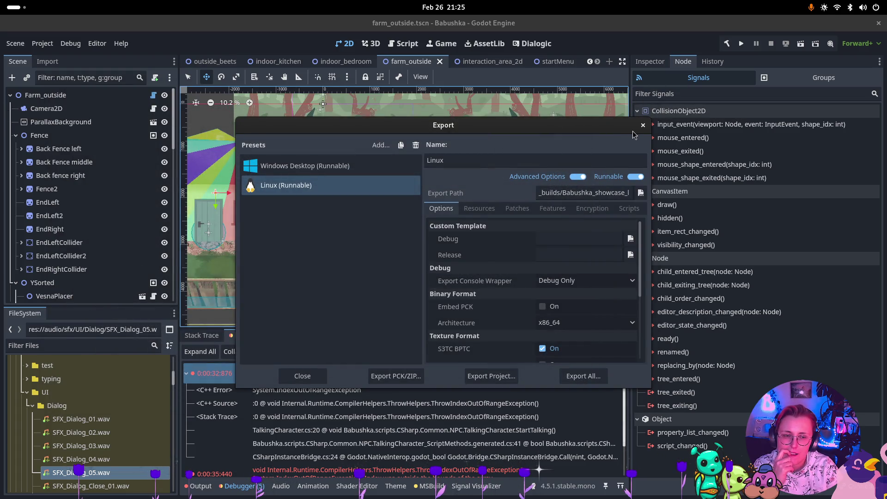
pyautogui.click(643, 125)
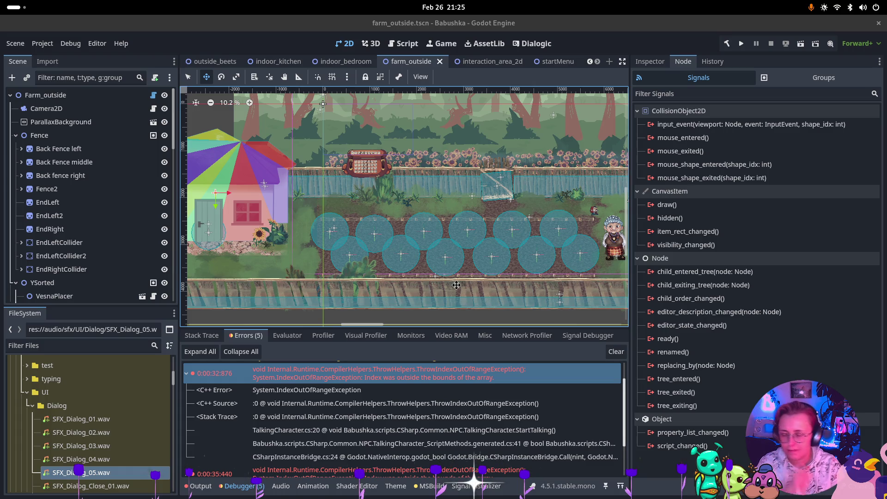
pyautogui.press('super')
pyautogui.press('super')
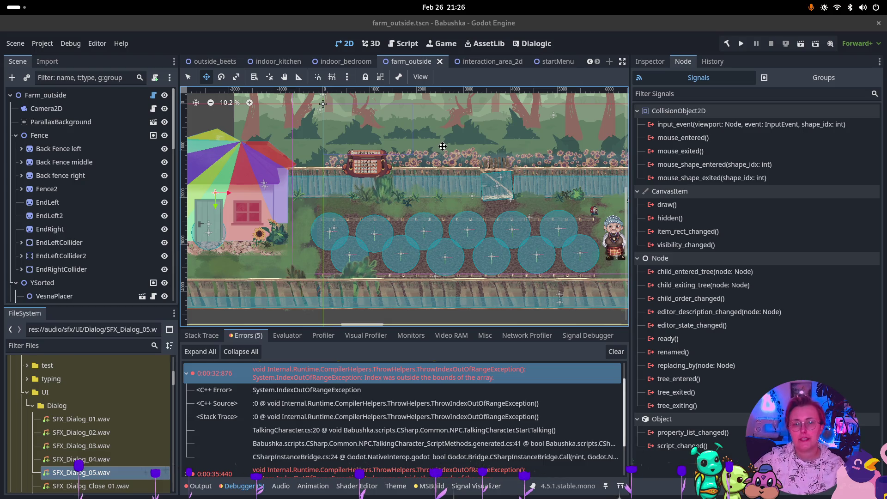
# Open the GNOME Activities overview to switch from the Godot editor.
pyautogui.press('super')
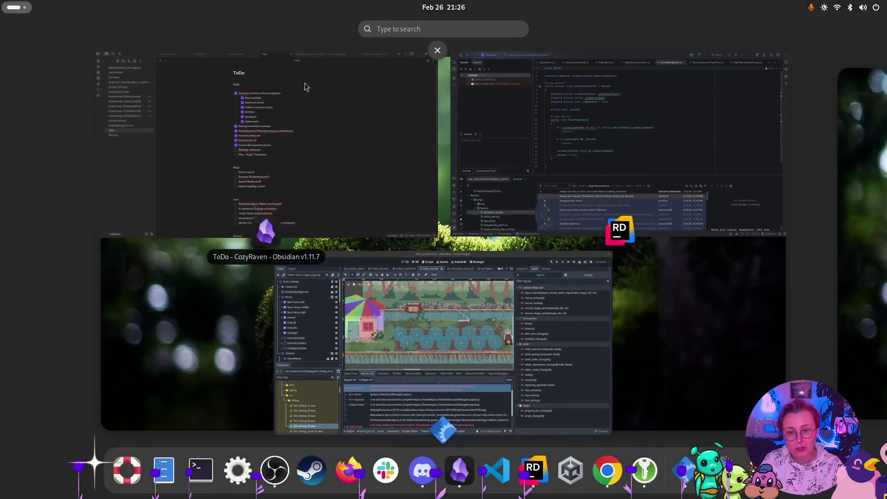
# In Obsidian's ToDo note, insert the High task 'Layering issue plant' under 'Day - Night Transition'.
pyautogui.click(305, 87)
pyautogui.click(459, 285)
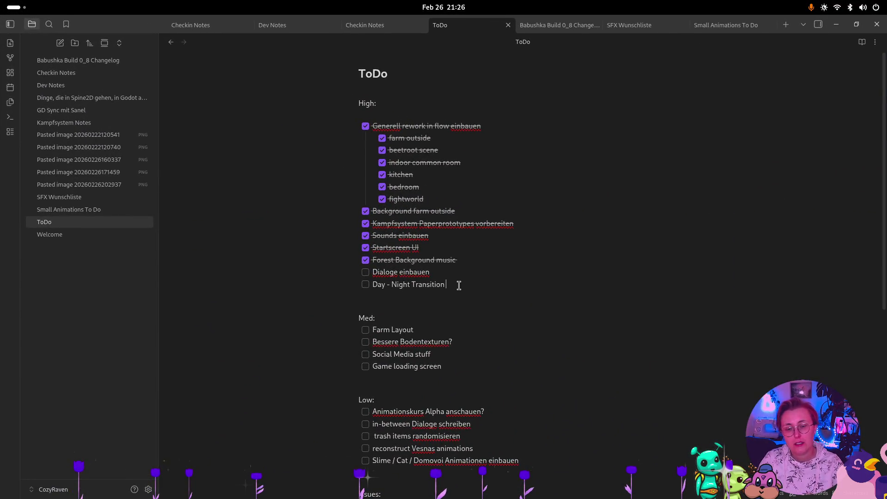
pyautogui.press('Return')
pyautogui.write('Layering')
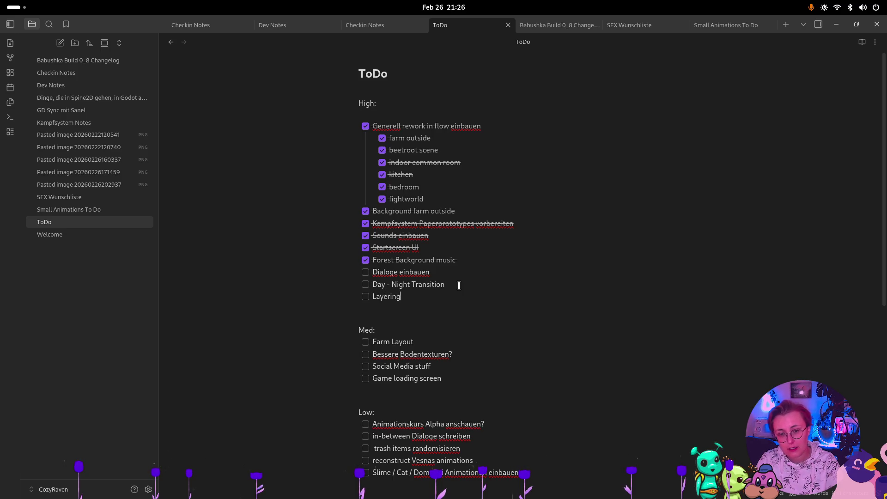
pyautogui.write('issue fa')
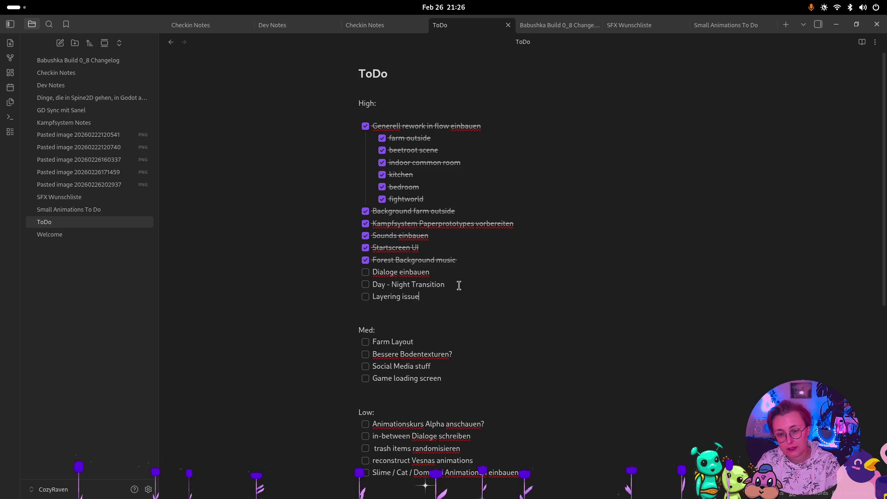
pyautogui.write('rmin')
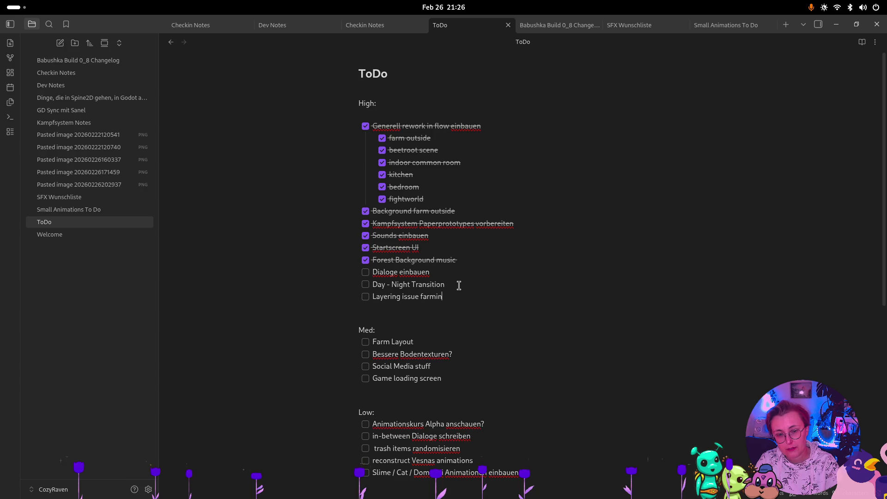
pyautogui.press('BackSpace')
pyautogui.press('BackSpace')
pyautogui.press('BackSpace')
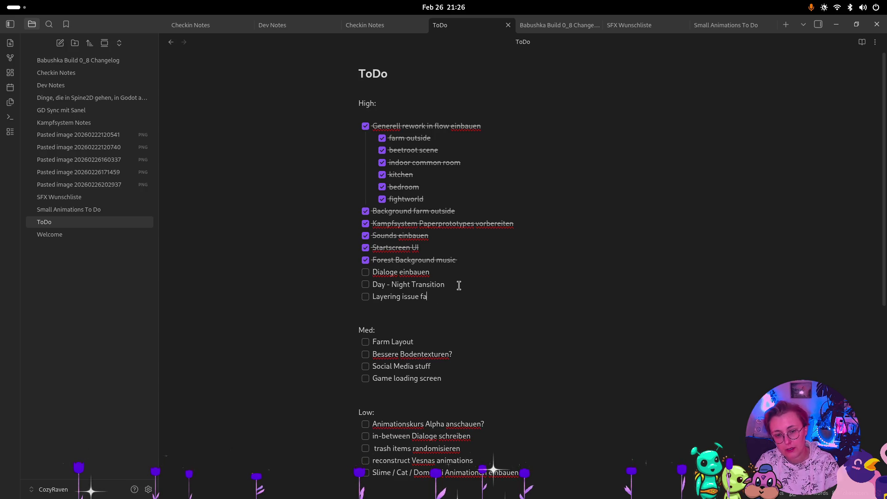
pyautogui.write('plant')
pyautogui.press('Return')
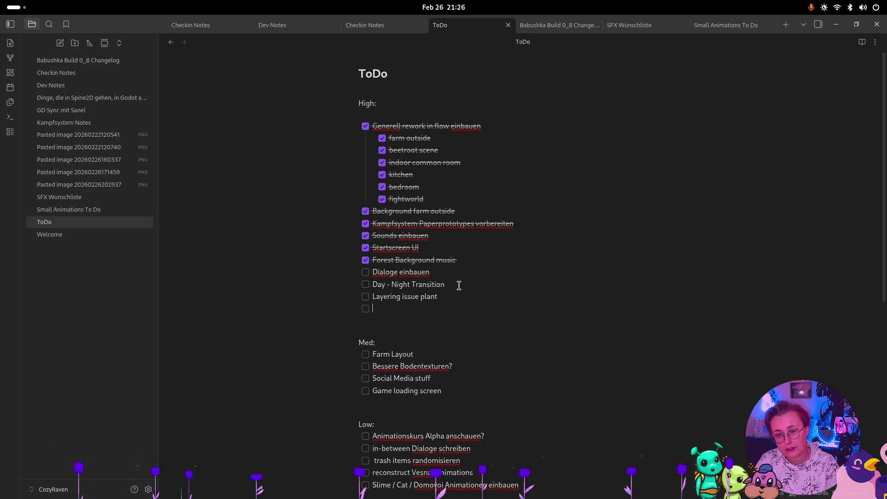
pyautogui.press('BackSpace')
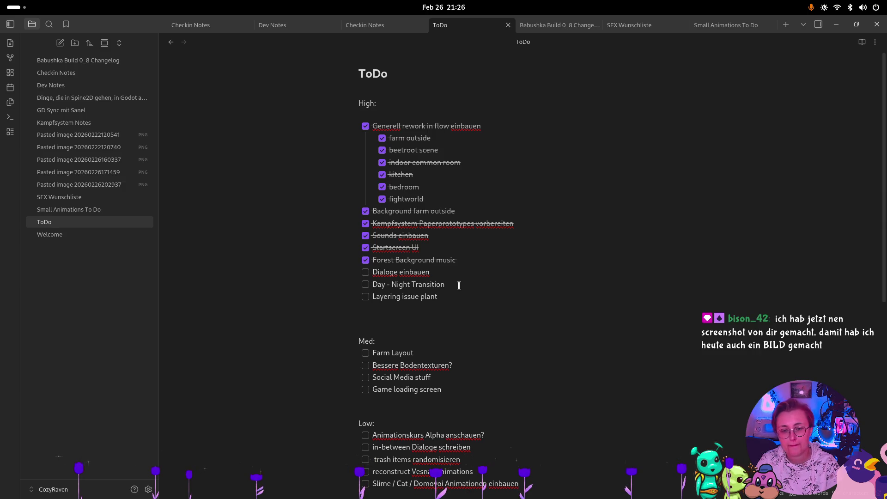
pyautogui.press('BackSpace')
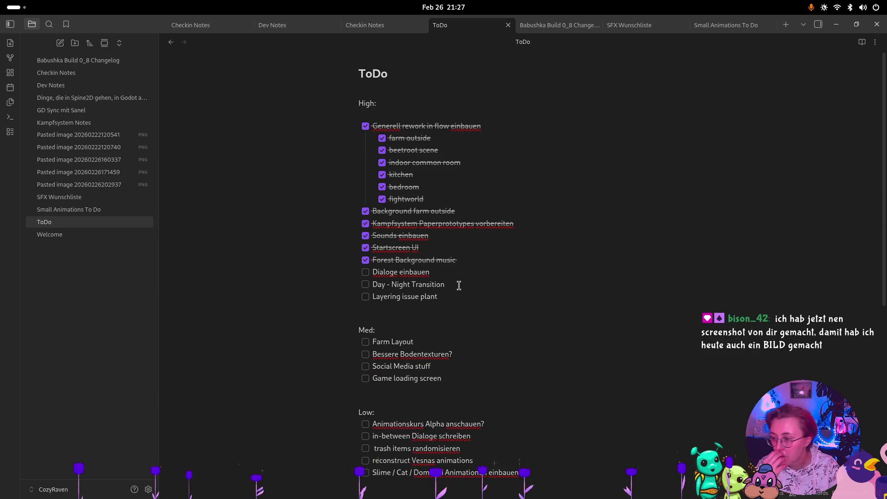